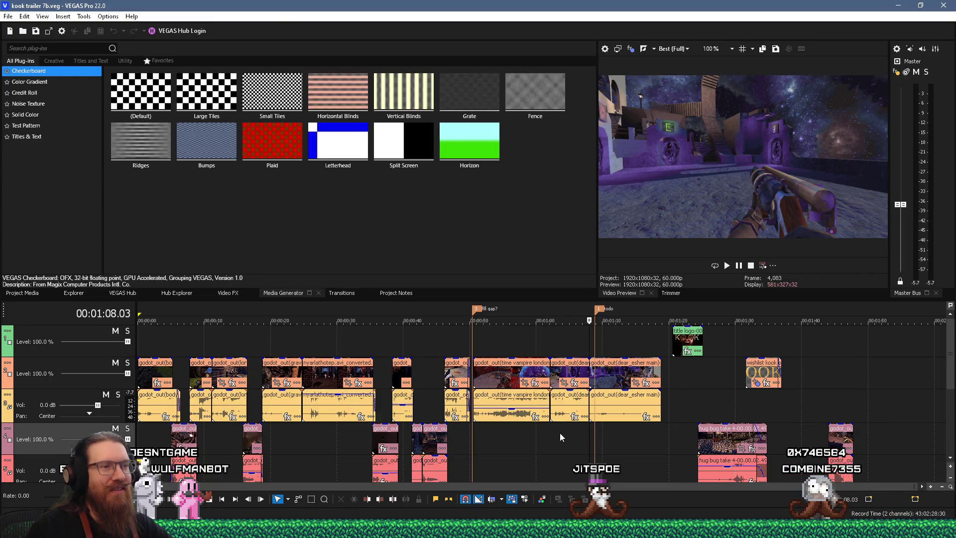
Step: Preview the cut between about 0:59 and 1:08 several times to inspect it
left_click(572, 436)
key("space")
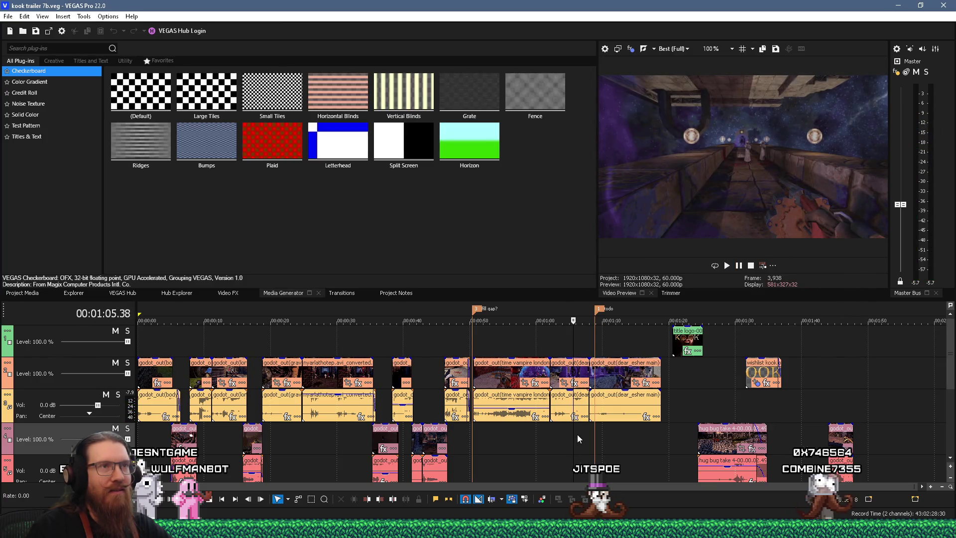
left_click(533, 432)
key("space")
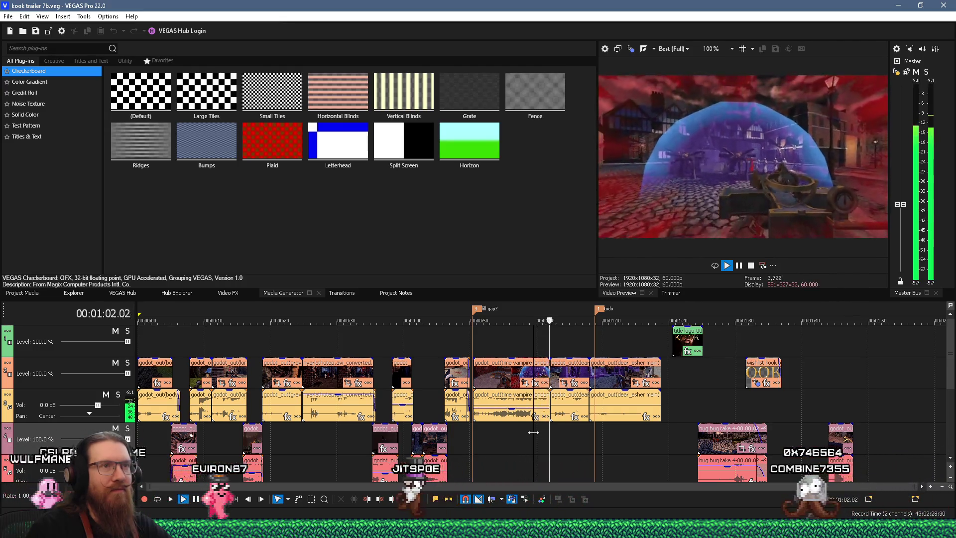
key("space")
scroll(558, 430, "up", 2)
left_click(602, 426)
key("space")
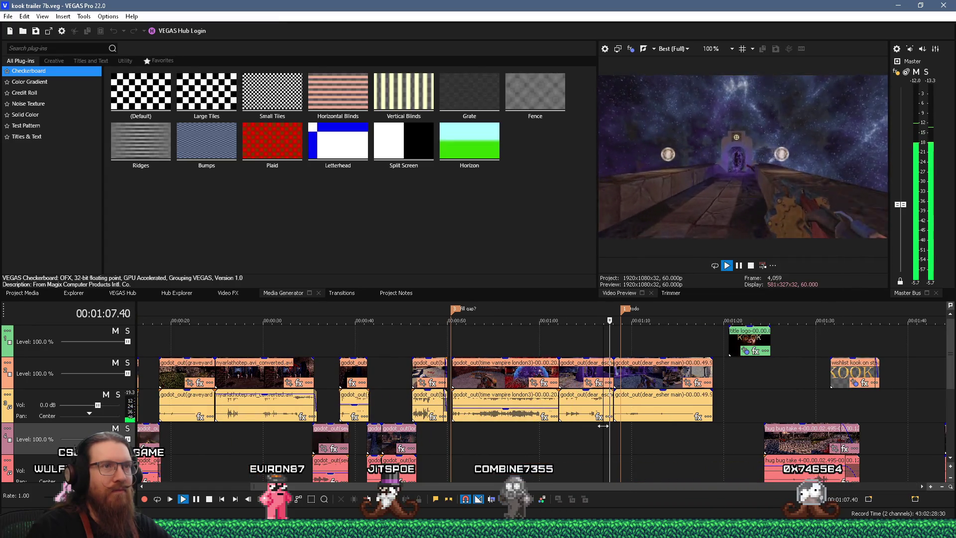
left_click(535, 428)
key("space")
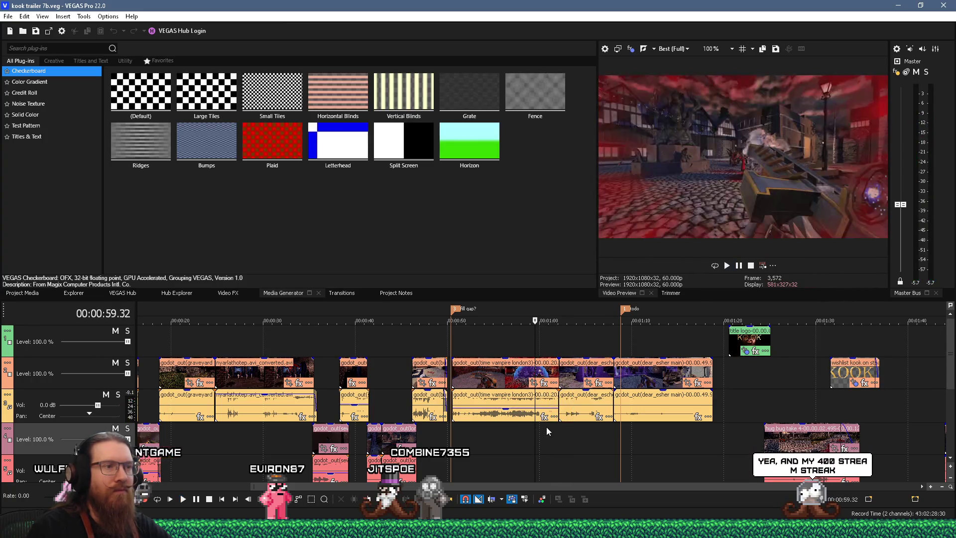
key("space")
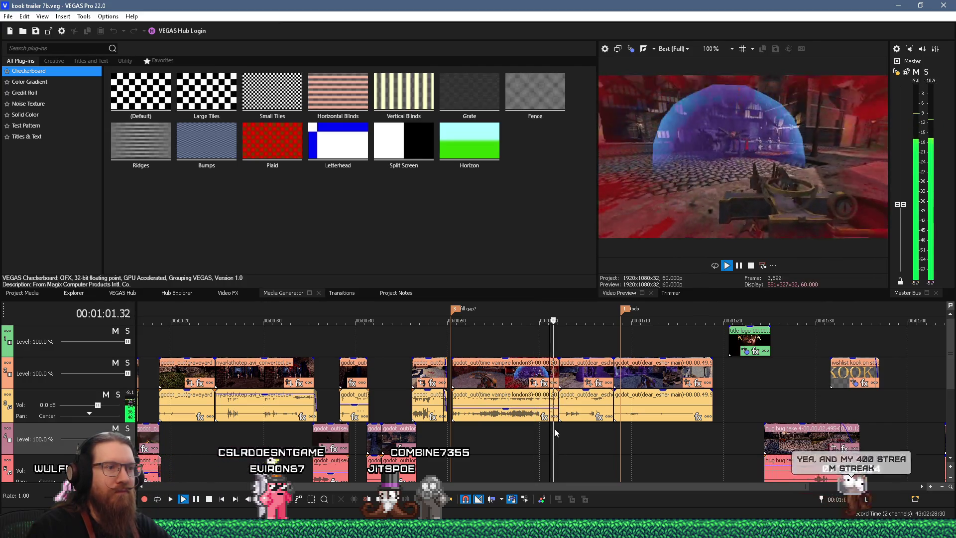
scroll(558, 431, "up", 5)
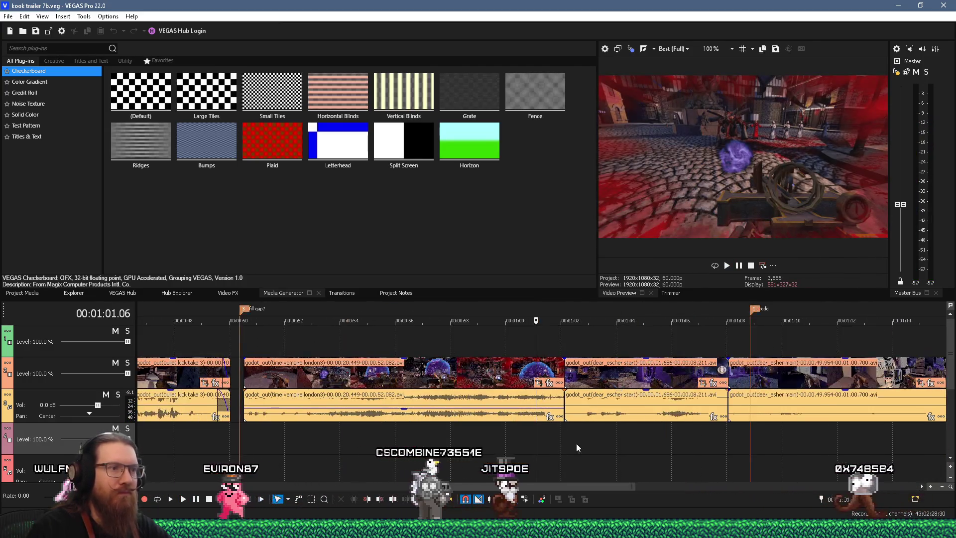
left_click(570, 444)
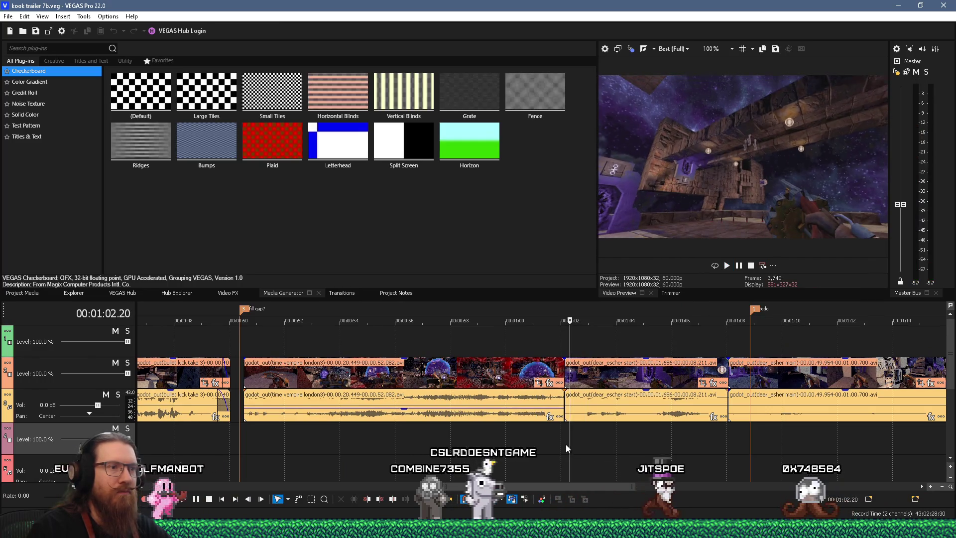
Step: Trim the dear_escher start clip's beginning later, close the gap, and replay the cut
left_click_drag(565, 373, 576, 374)
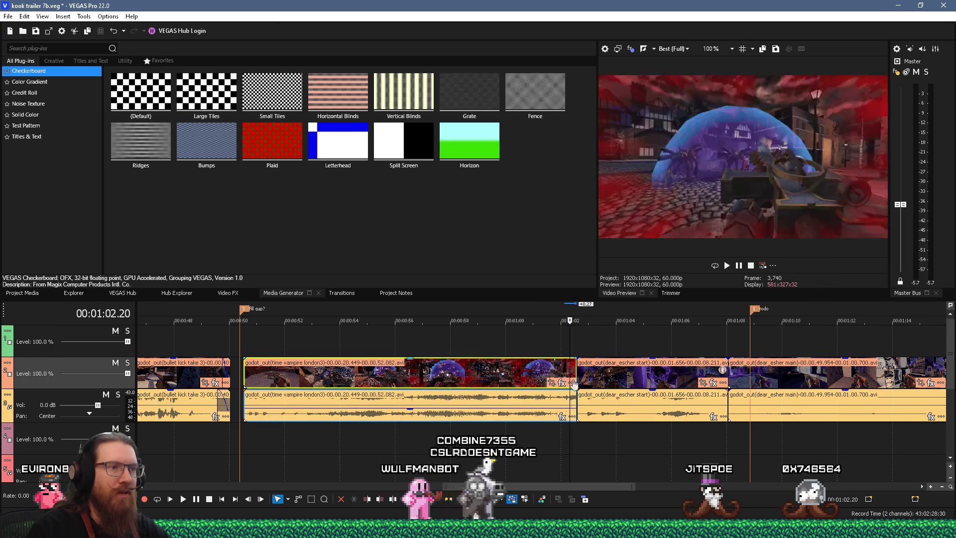
key("space")
left_click(544, 439)
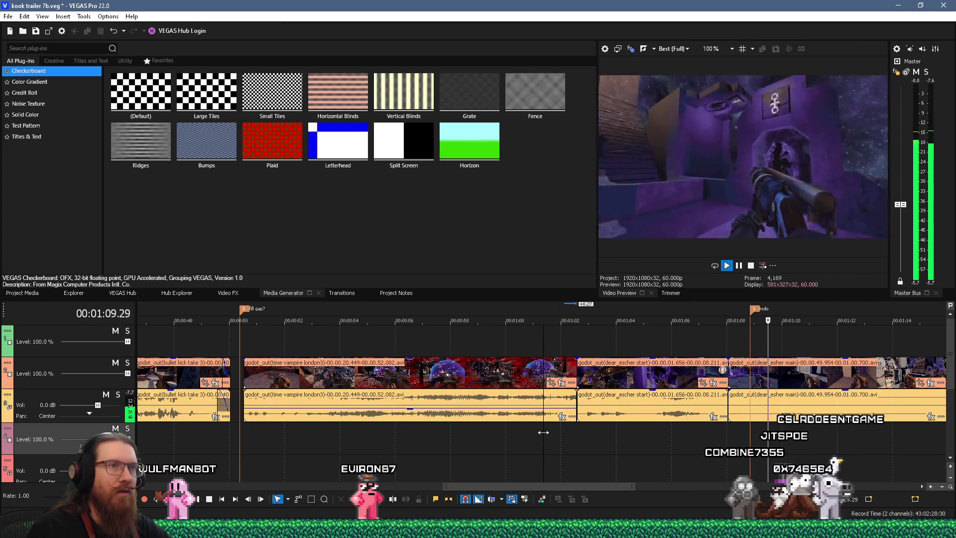
key("space")
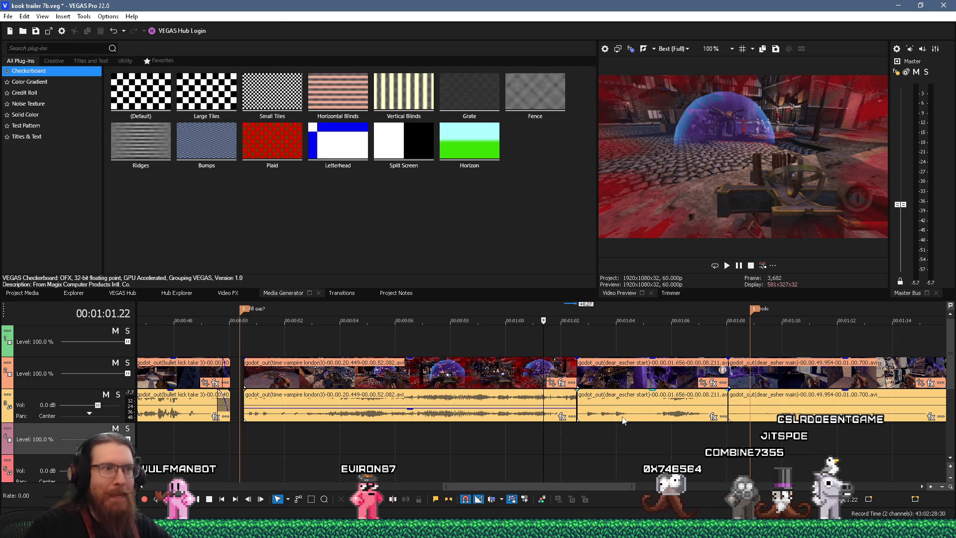
scroll(649, 425, "down", 2)
scroll(649, 425, "down", 2)
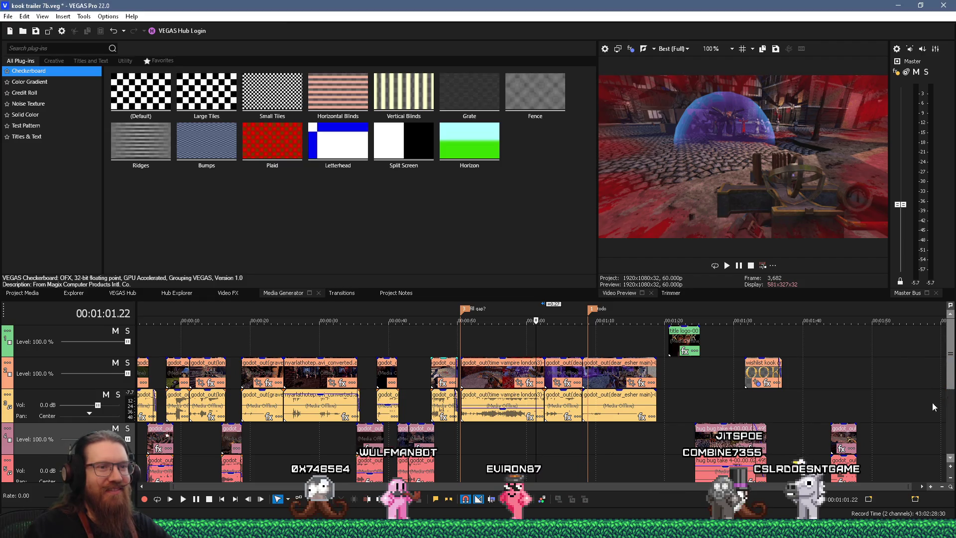
scroll(896, 369, "down", 2)
left_click(831, 343)
key("space")
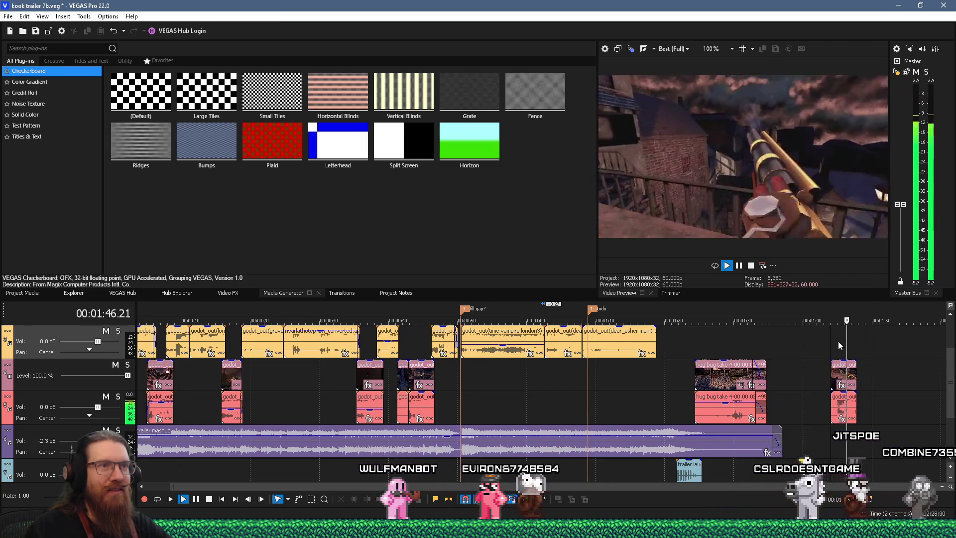
key("space")
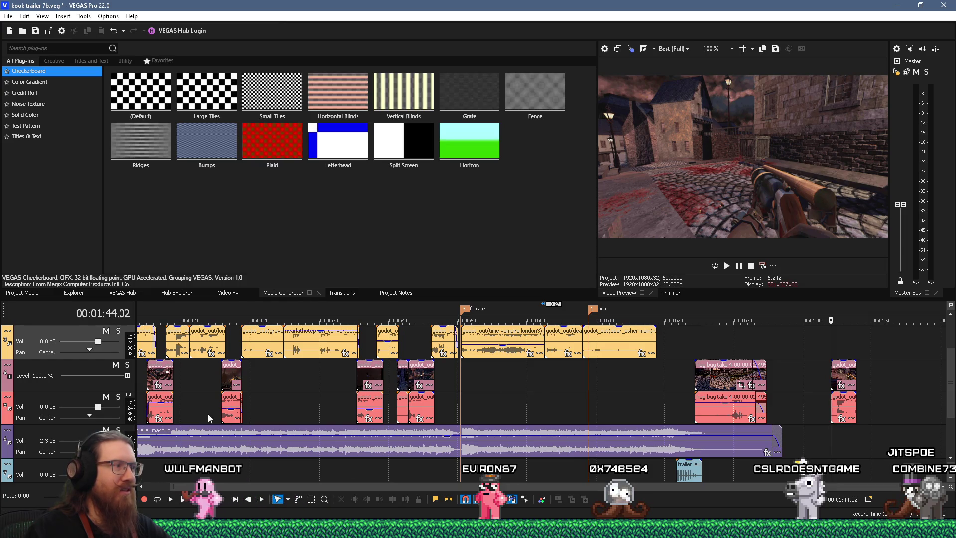
scroll(709, 488, "left", 3)
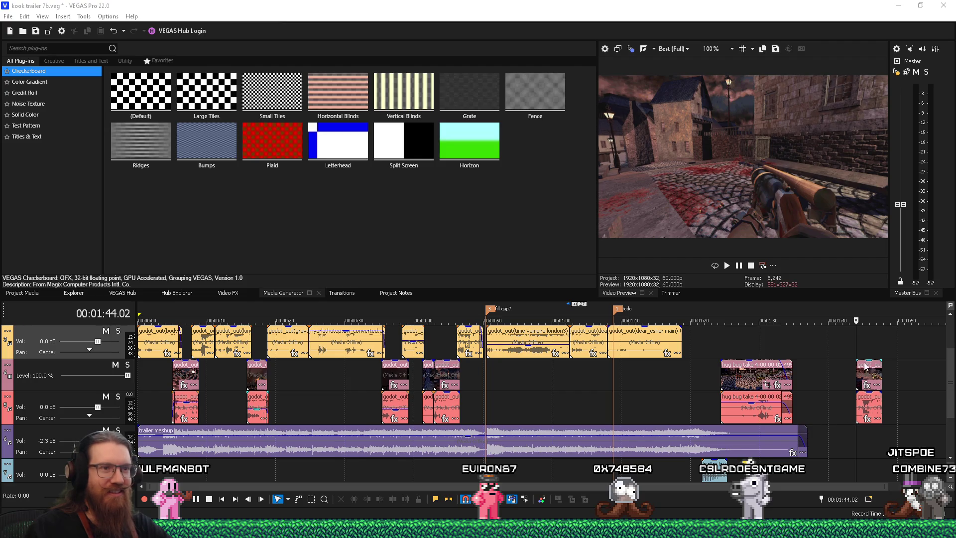
left_click(686, 398)
key("space")
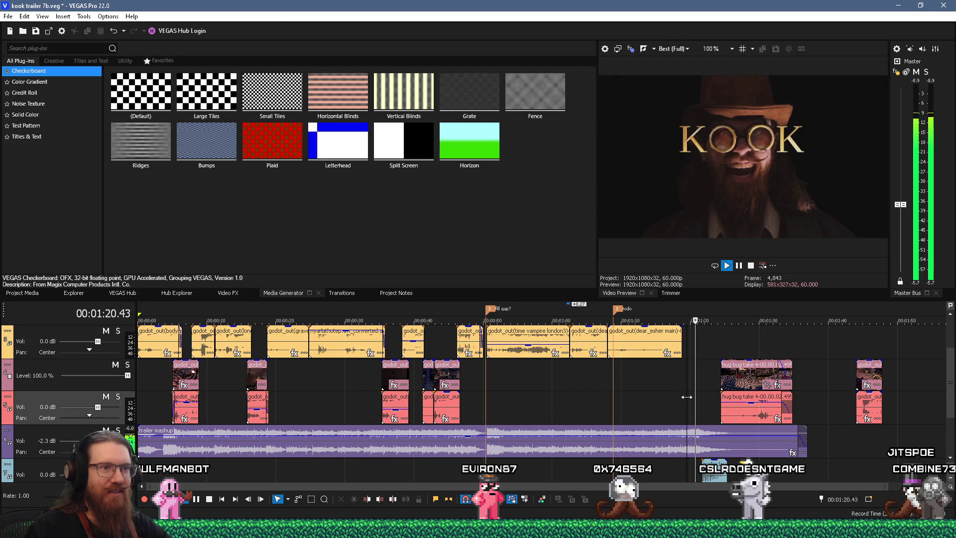
key("space")
left_click(653, 395)
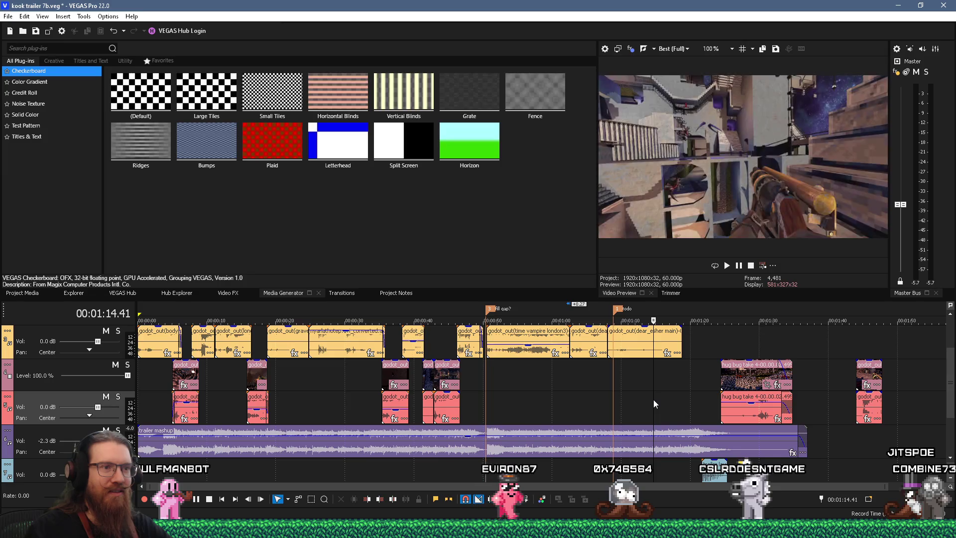
key("space")
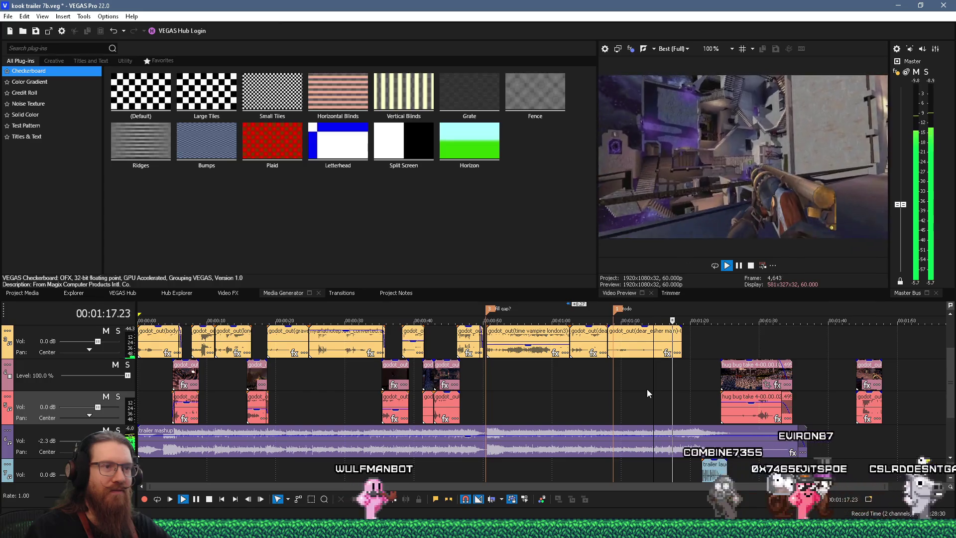
key("space")
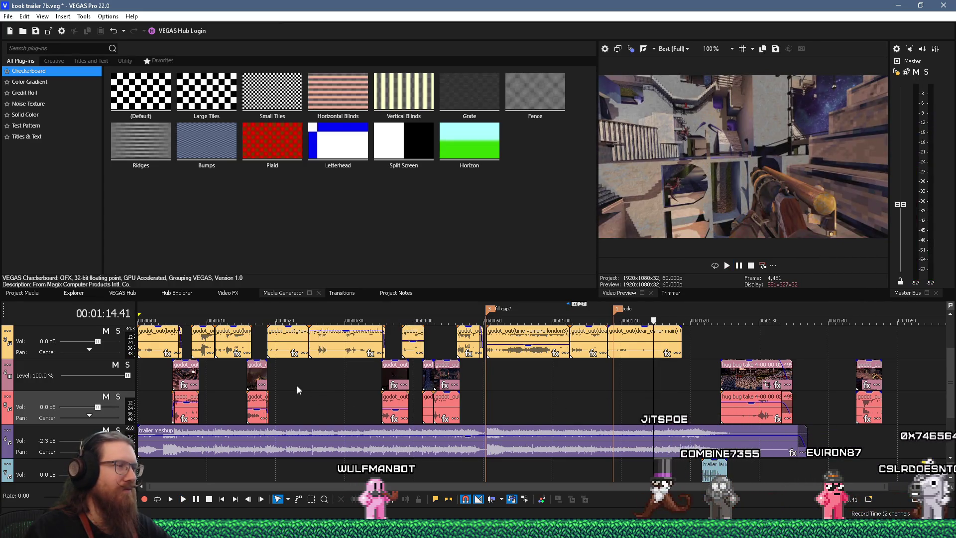
scroll(297, 384, "down", 1)
scroll(950, 386, "up", 1)
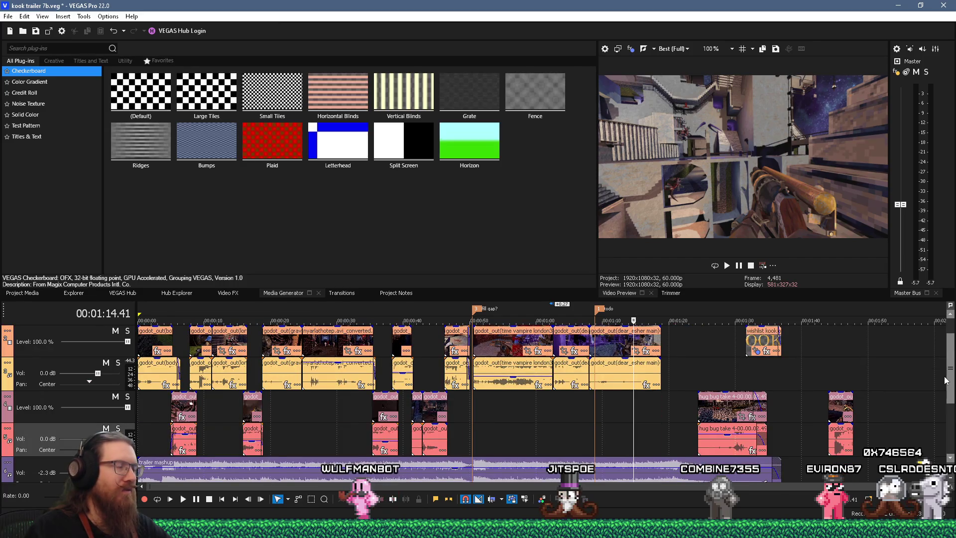
scroll(945, 380, "up", 1)
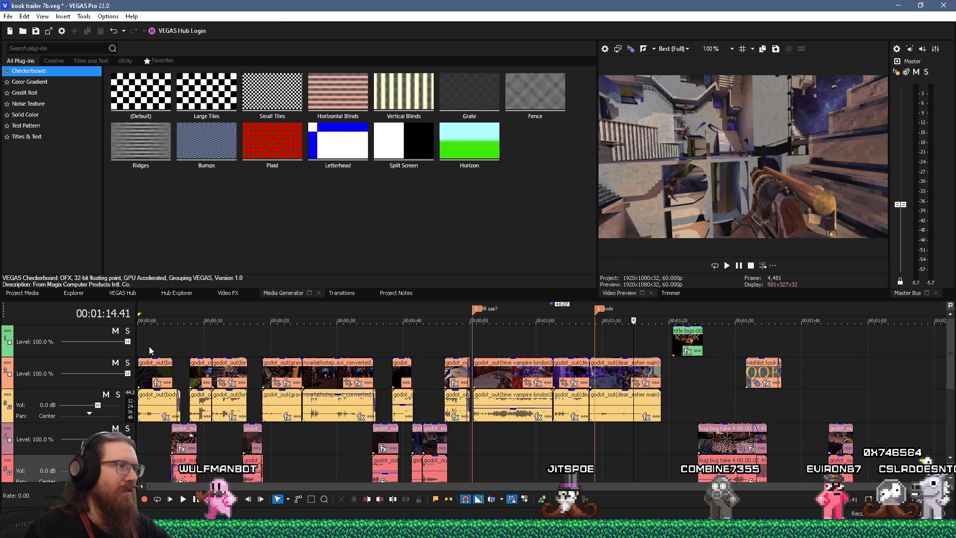
left_click(140, 336)
key("space")
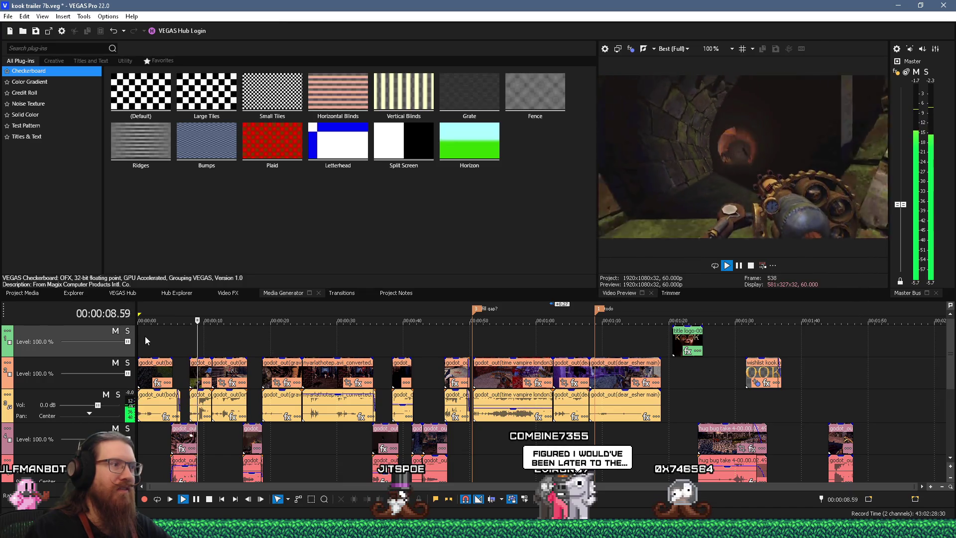
left_click(172, 345)
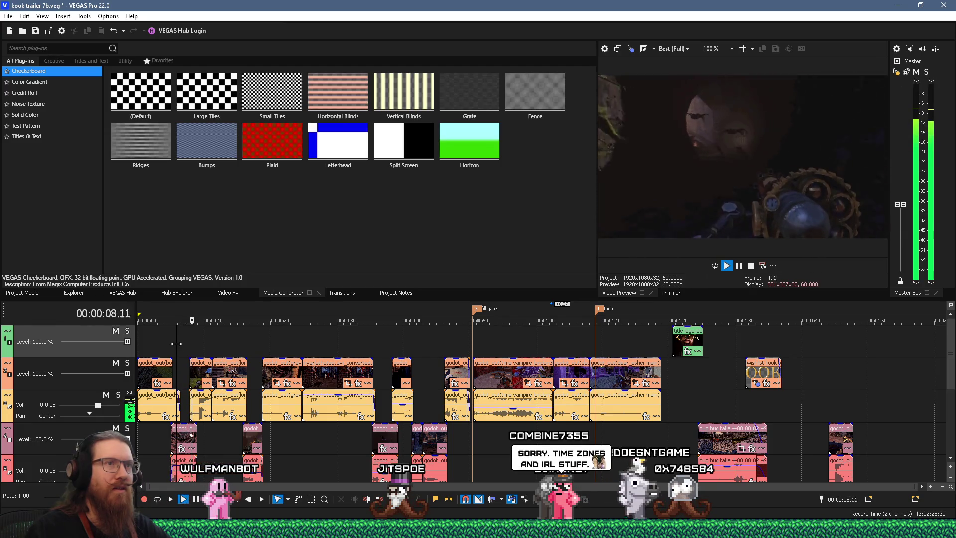
key("space")
scroll(229, 407, "up", 5)
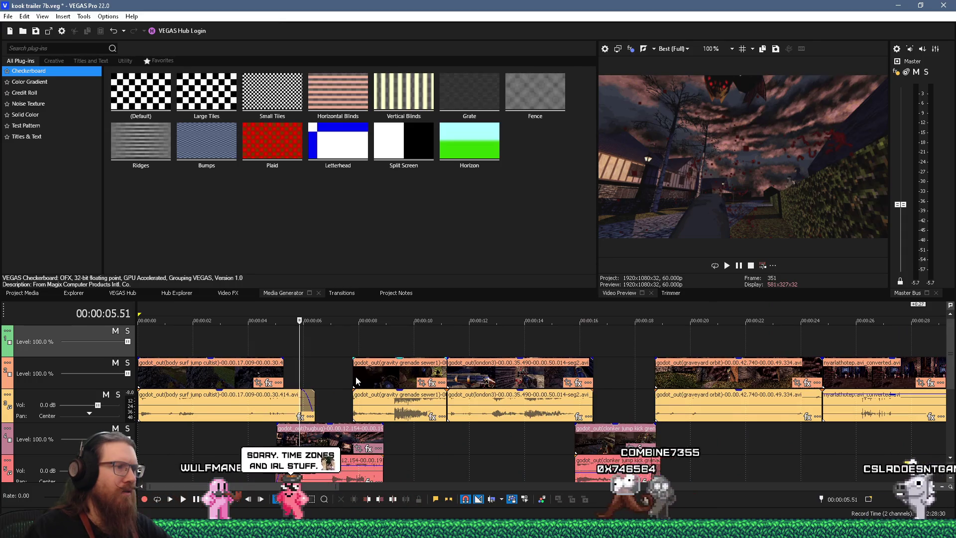
left_click_drag(353, 374, 360, 373)
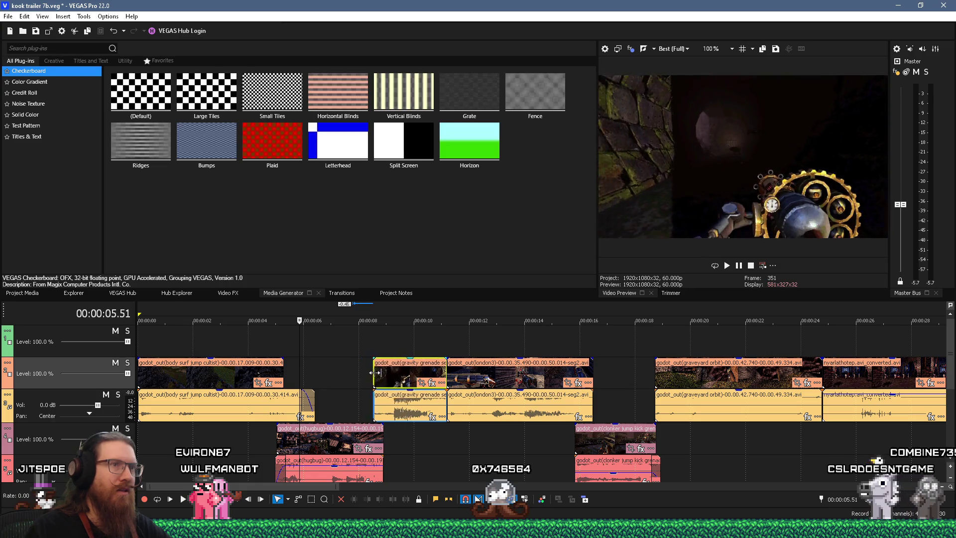
left_click_drag(379, 372, 377, 372)
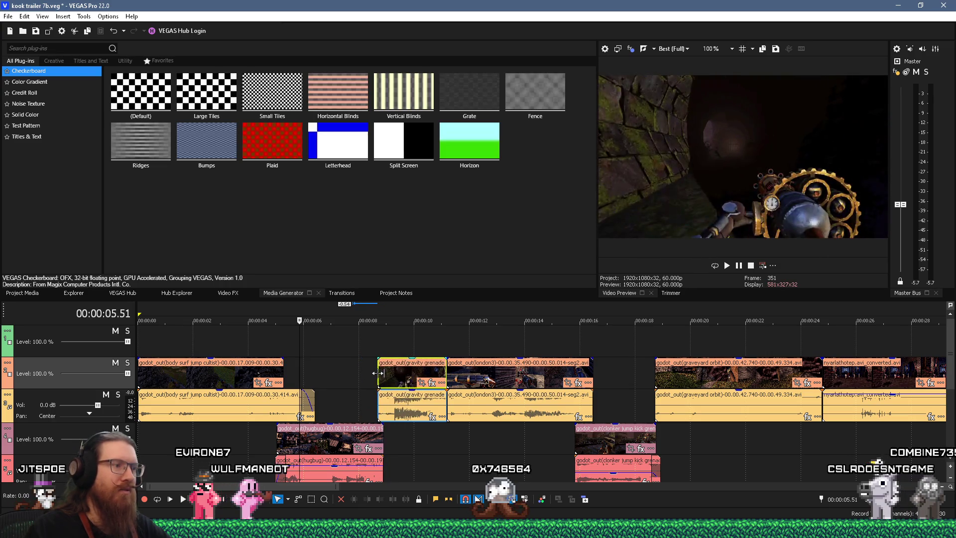
left_click(366, 366)
key("space")
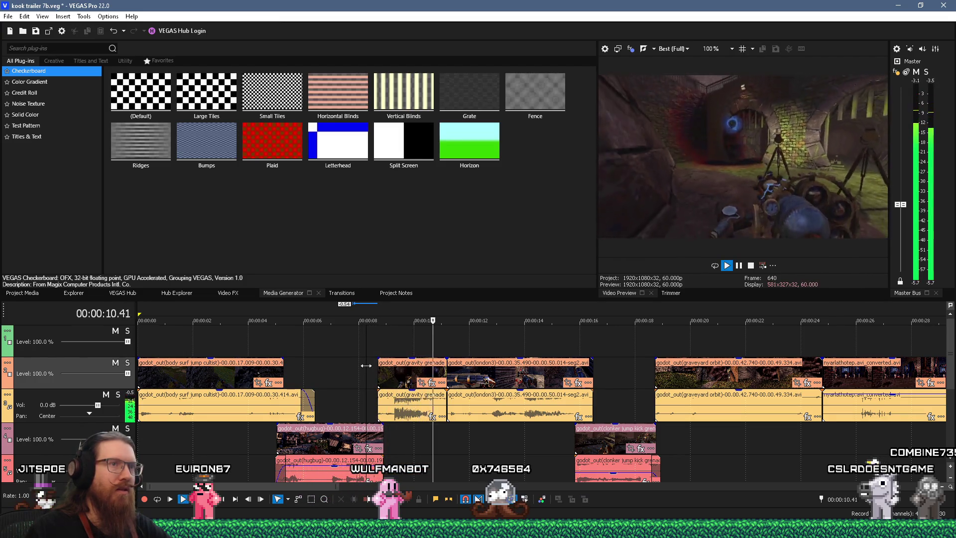
key("space")
left_click(345, 366)
key("space")
key("space")
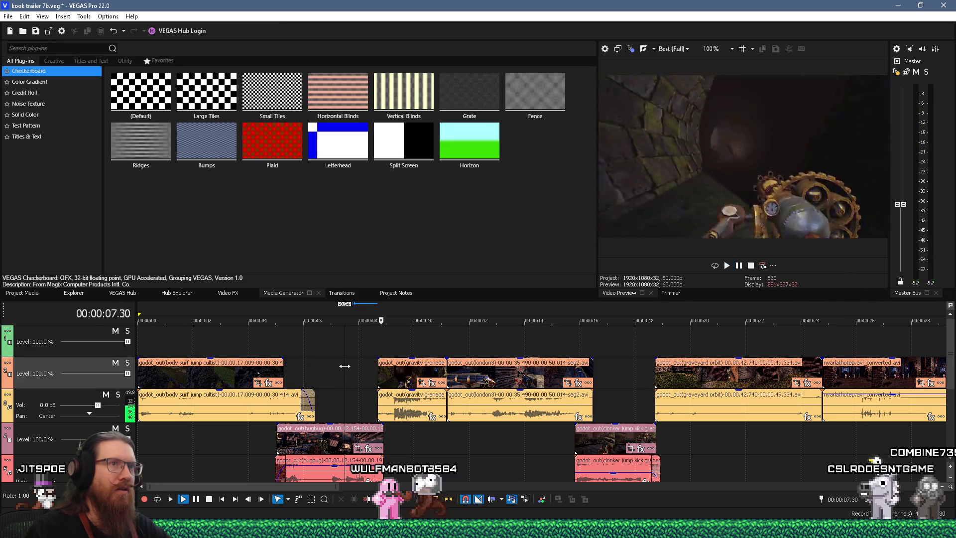
key("space")
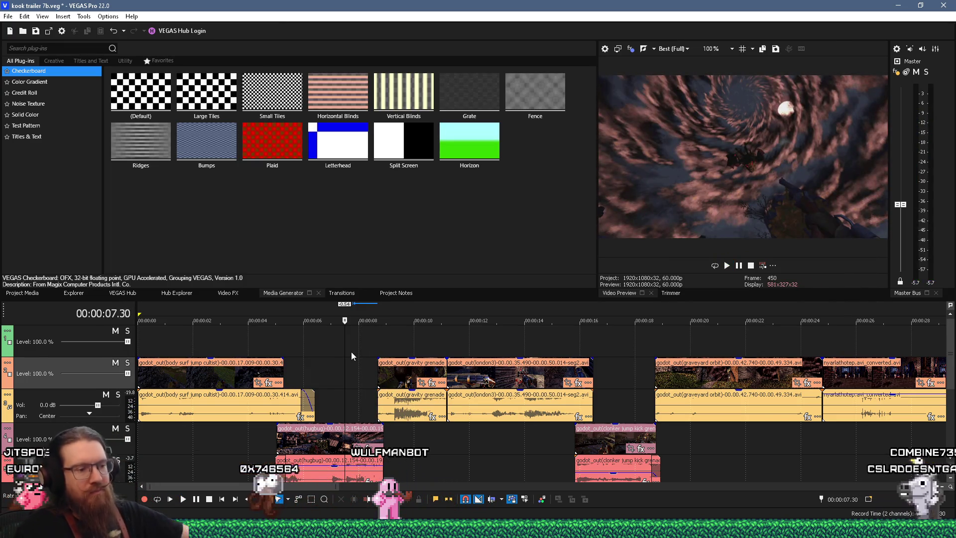
key("space")
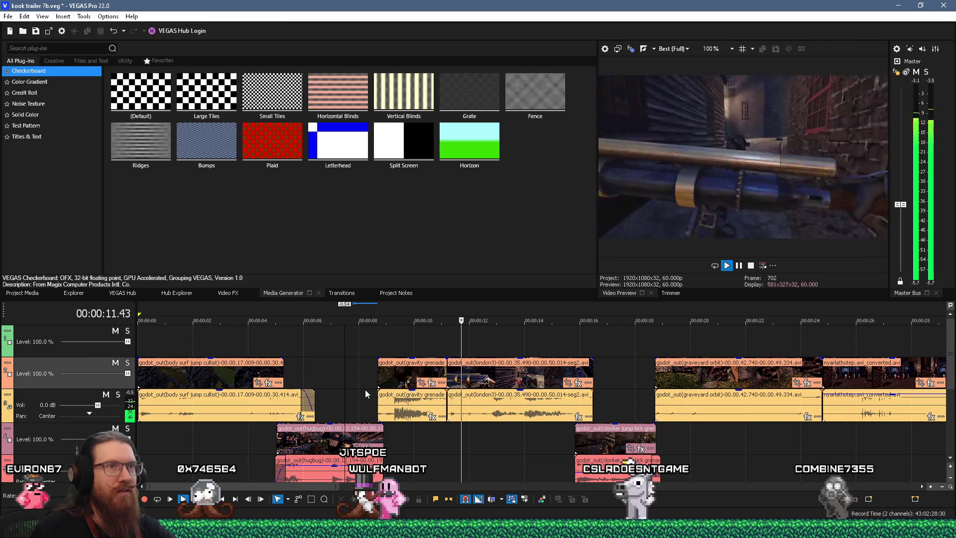
key("space")
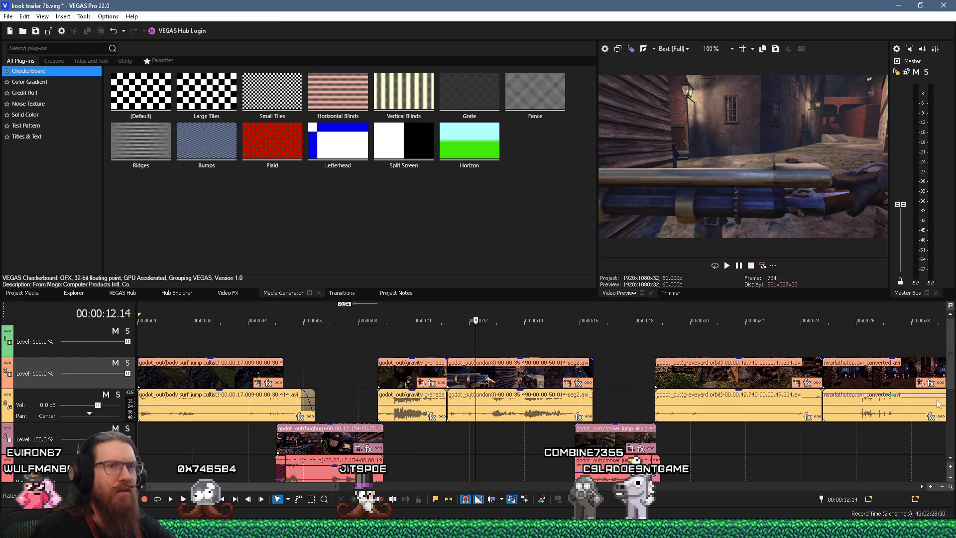
mouse_move(952, 371)
left_mouse_down()
mouse_move(949, 441)
mouse_move(947, 394)
left_mouse_up()
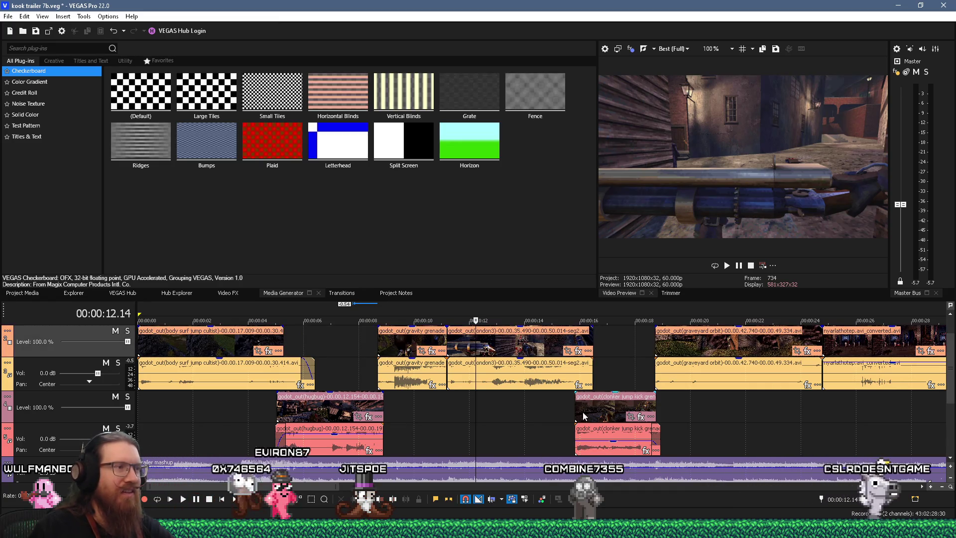
left_click(366, 337)
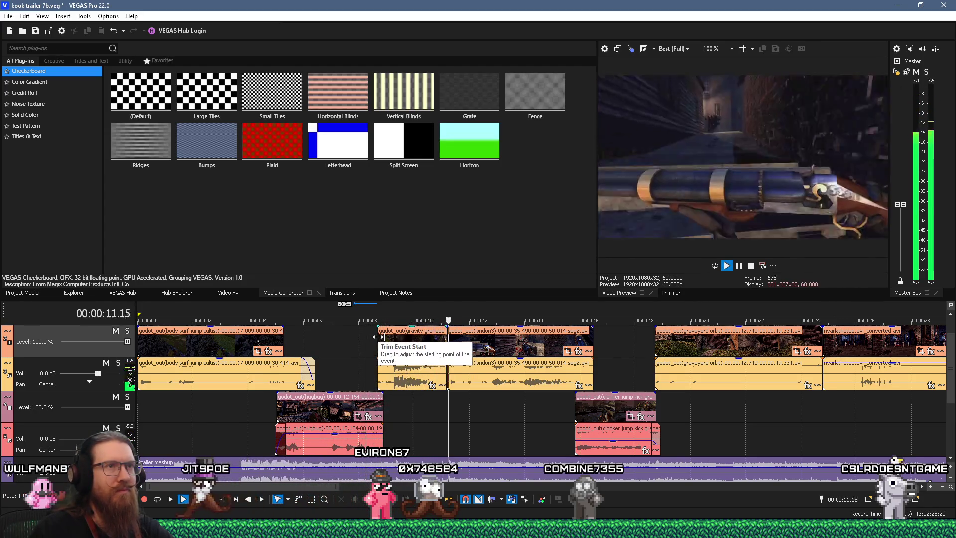
key("Return")
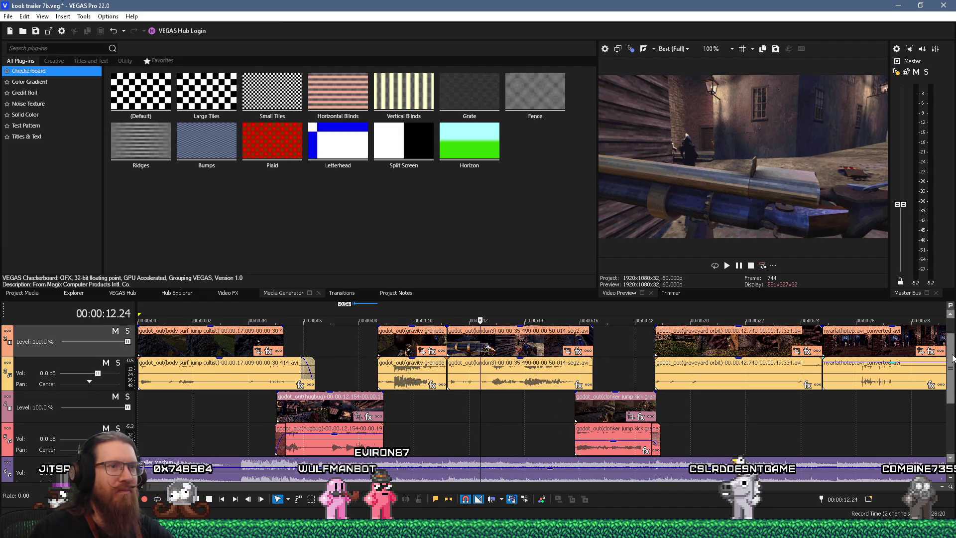
scroll(952, 399, "down", 2)
scroll(953, 398, "up", 3)
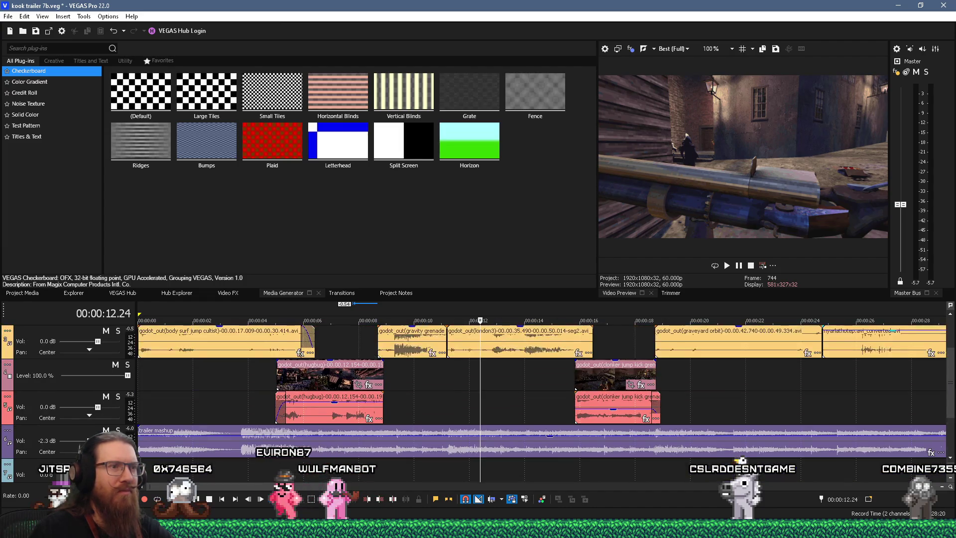
scroll(953, 363, "down", 2)
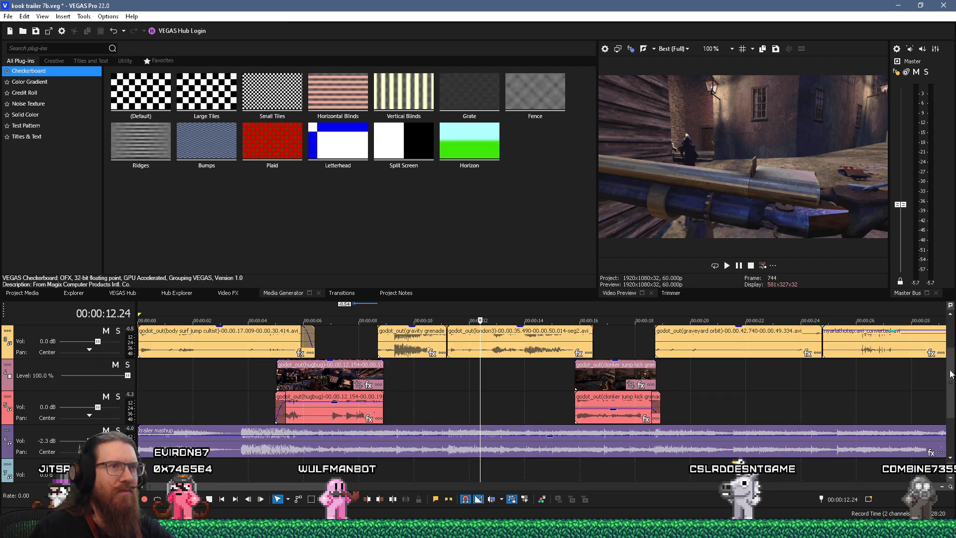
scroll(951, 373, "up", 2)
scroll(947, 368, "down", 1)
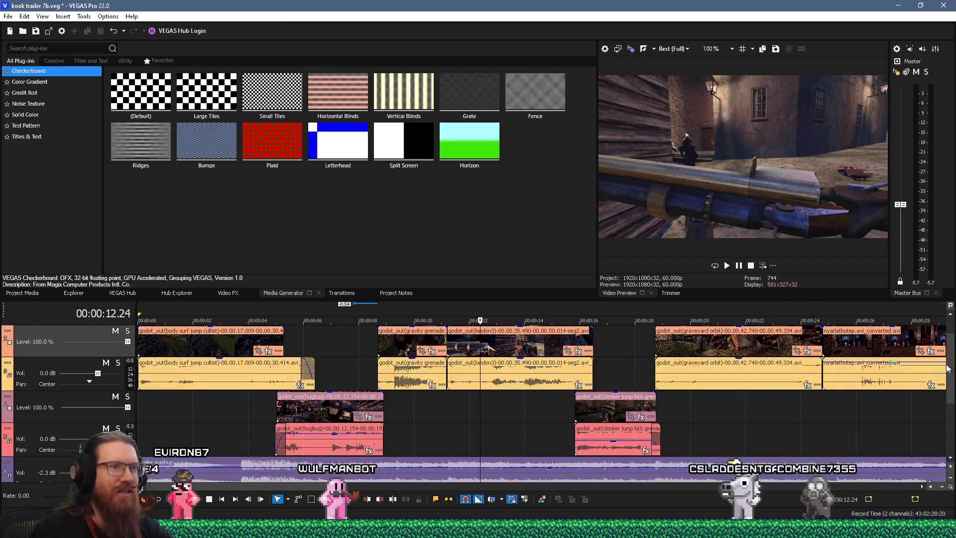
left_click(432, 412)
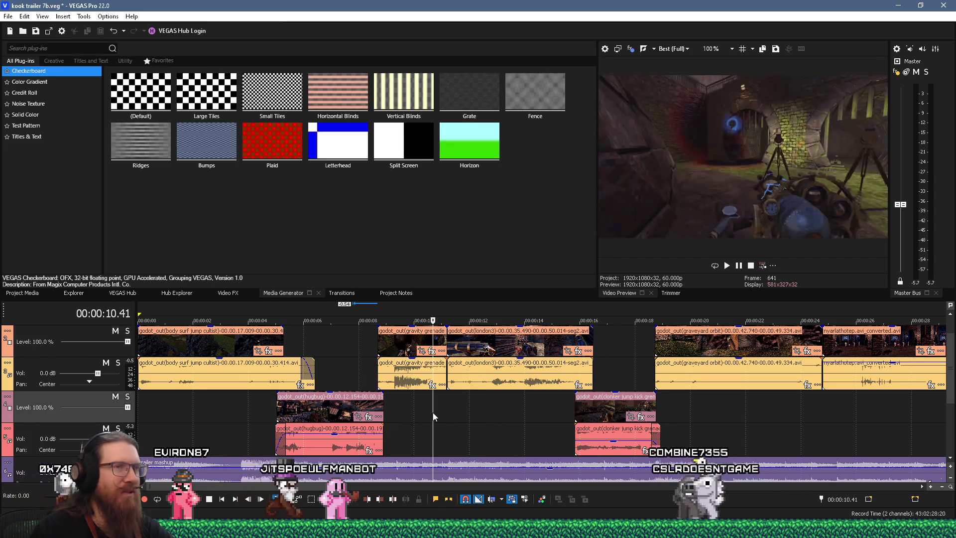
key("space")
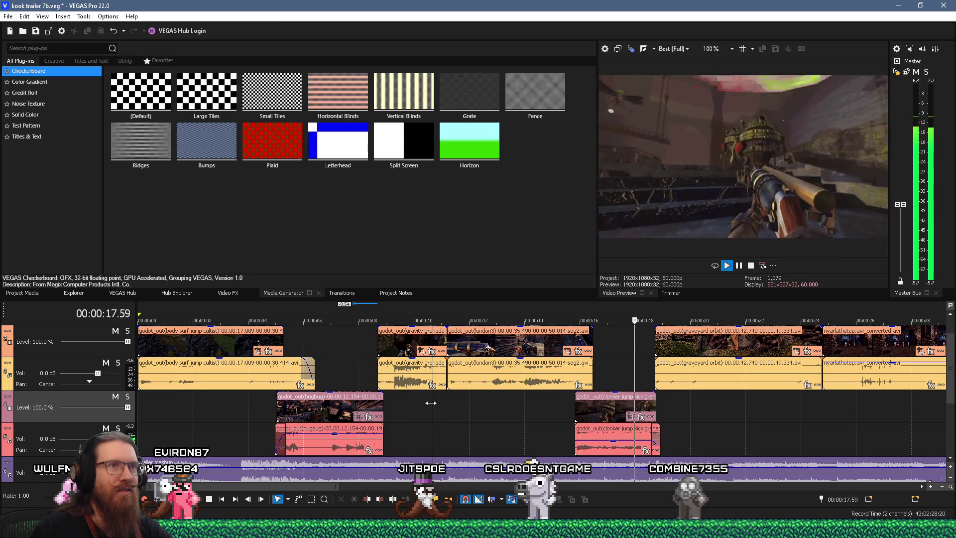
key("space")
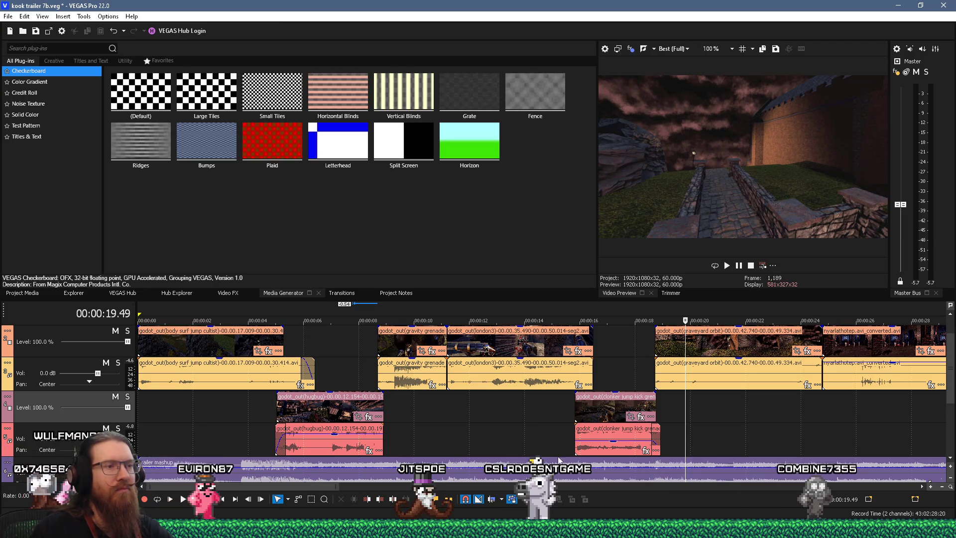
left_click(562, 429)
key("space")
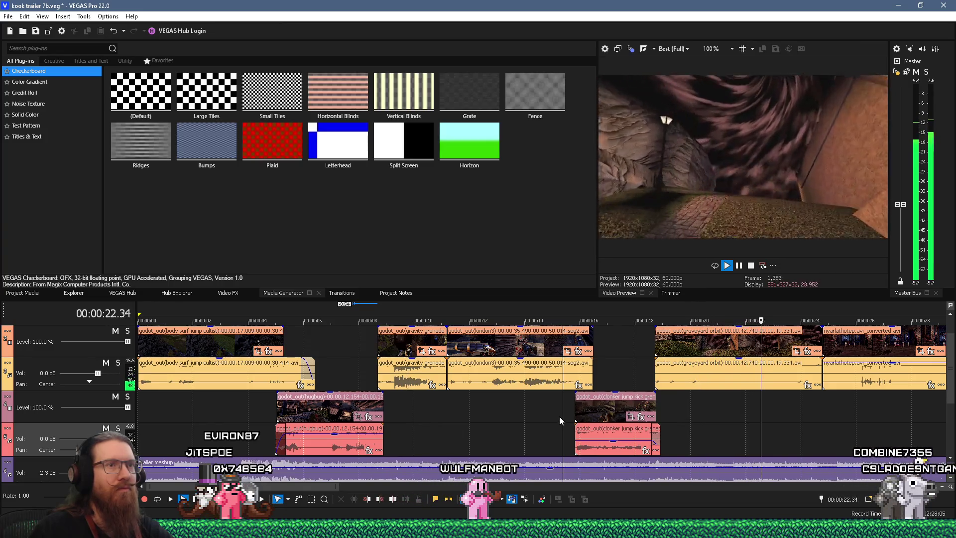
Step: Stop playback and reposition the timeline view
key("space")
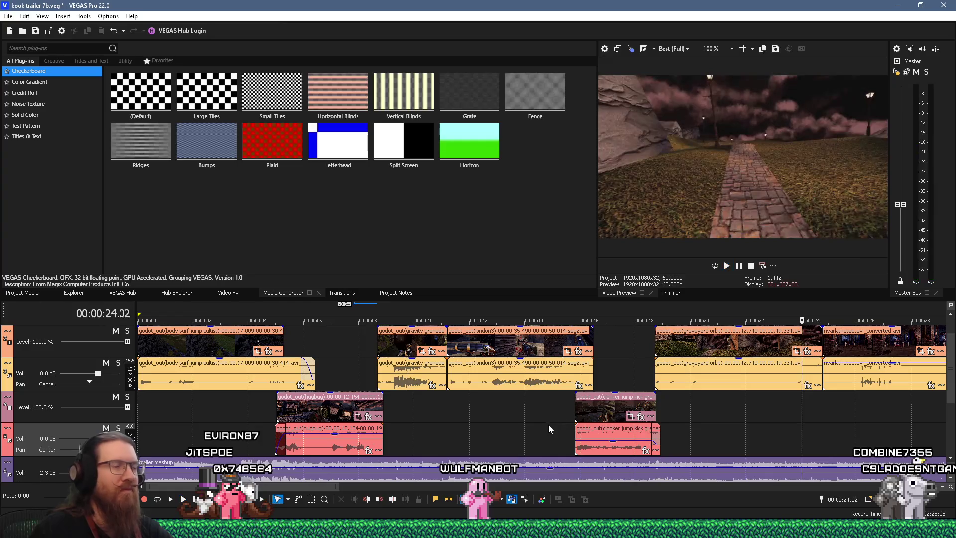
scroll(603, 425, "down", 3)
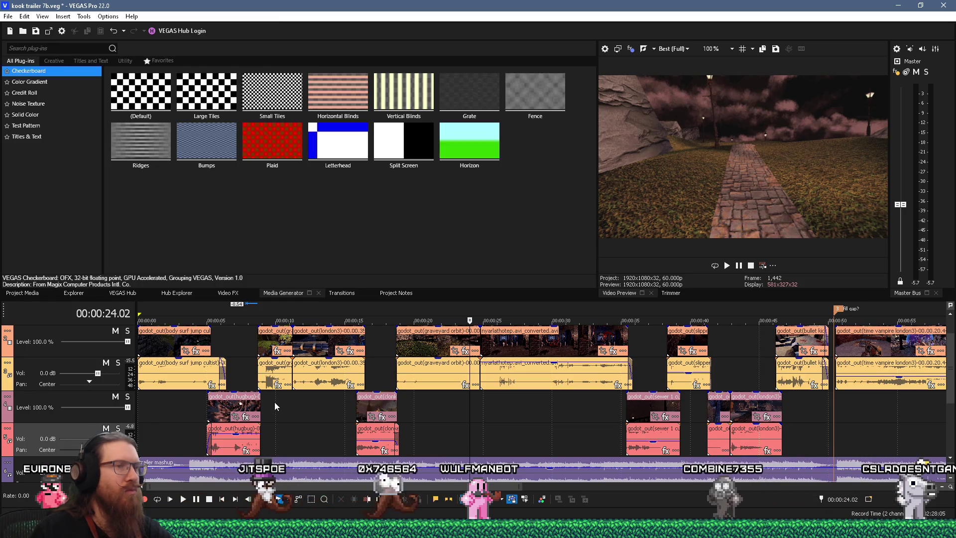
scroll(314, 399, "down", 2)
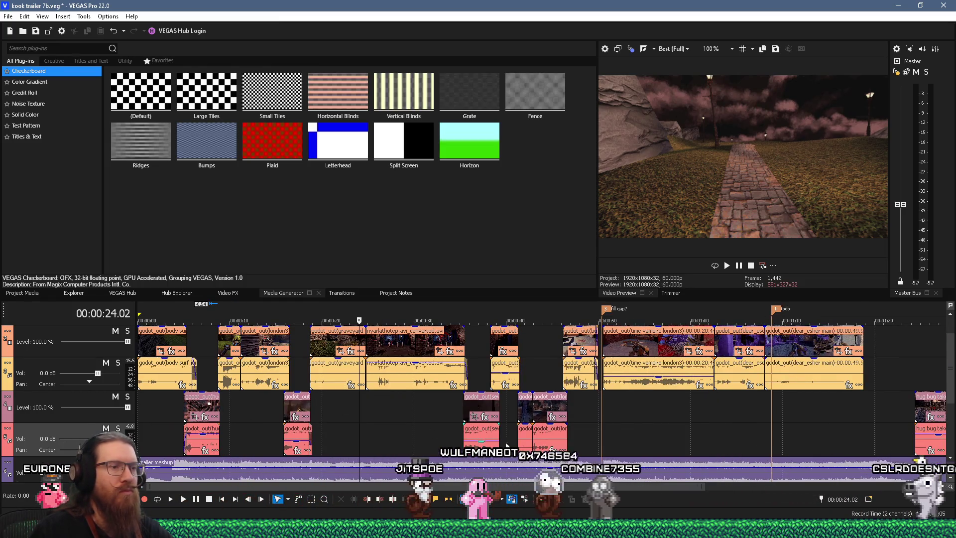
left_click_drag(702, 487, 383, 465)
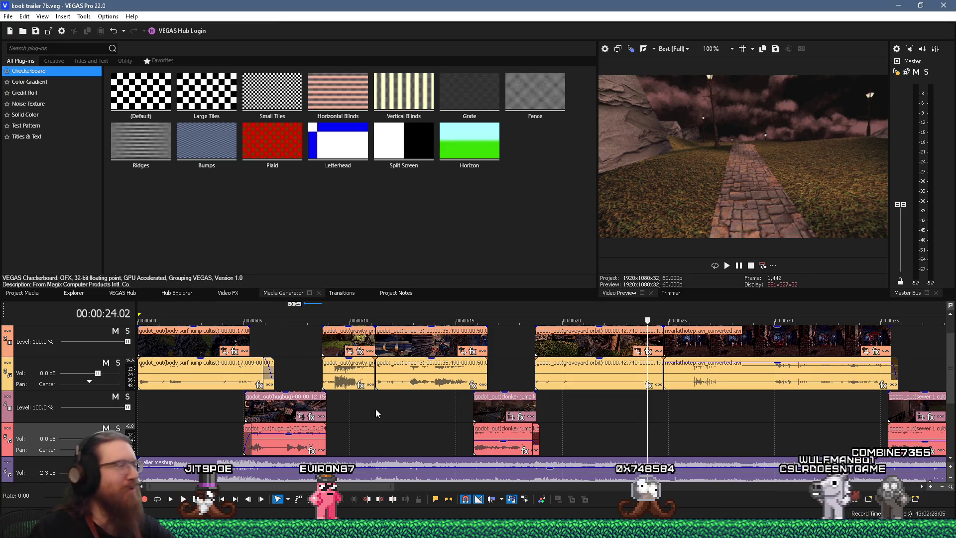
Step: Select the gravity grenade clip and preview it from about 9 seconds
left_click(337, 404)
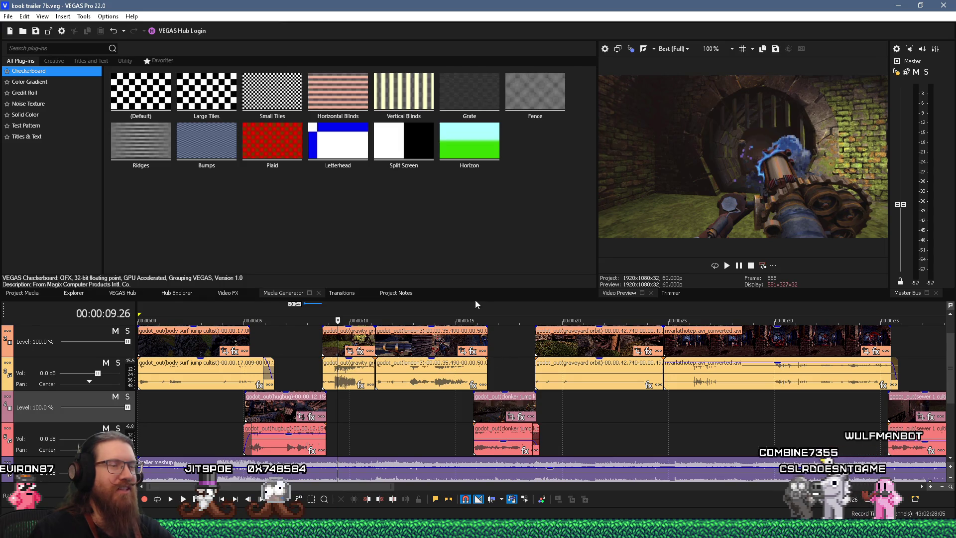
scroll(509, 373, "up", 3)
key("space")
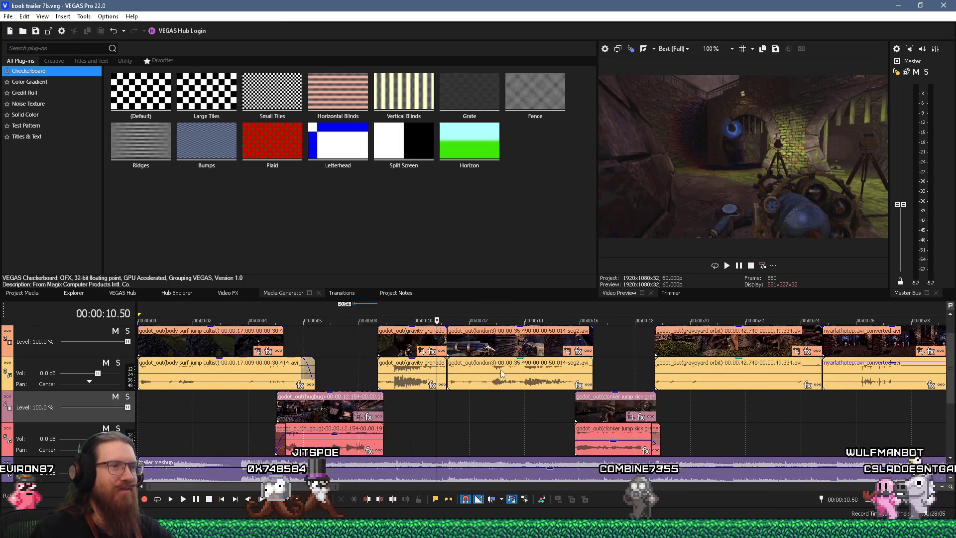
left_click(377, 369)
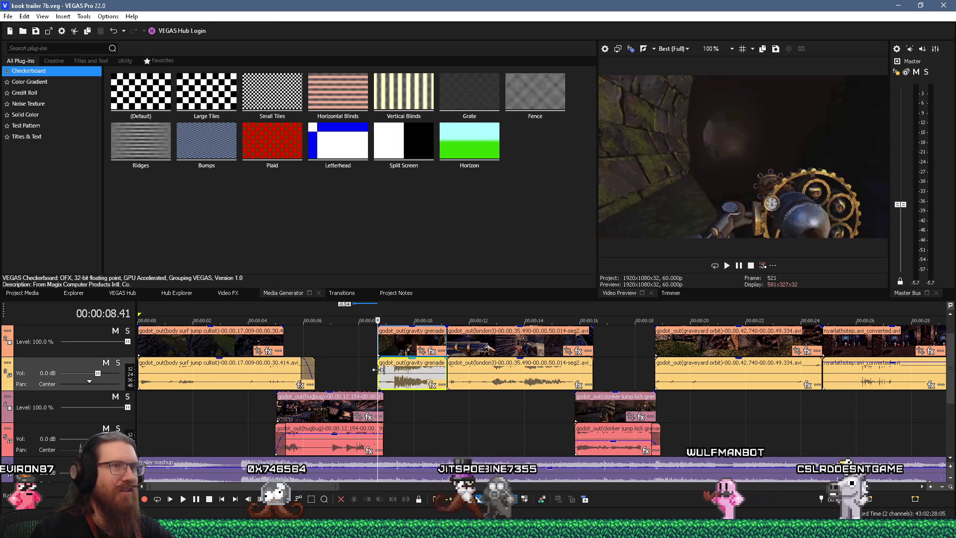
key("space")
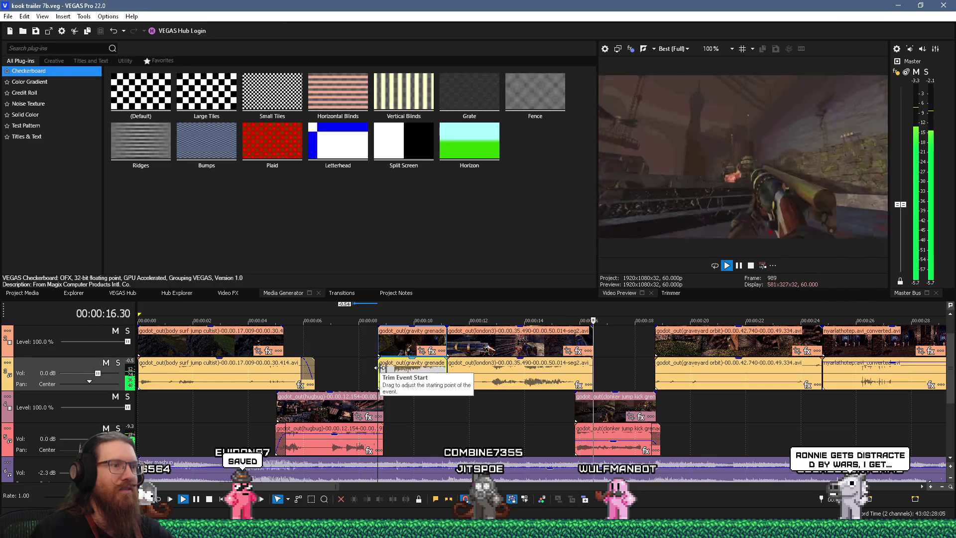
key("Return")
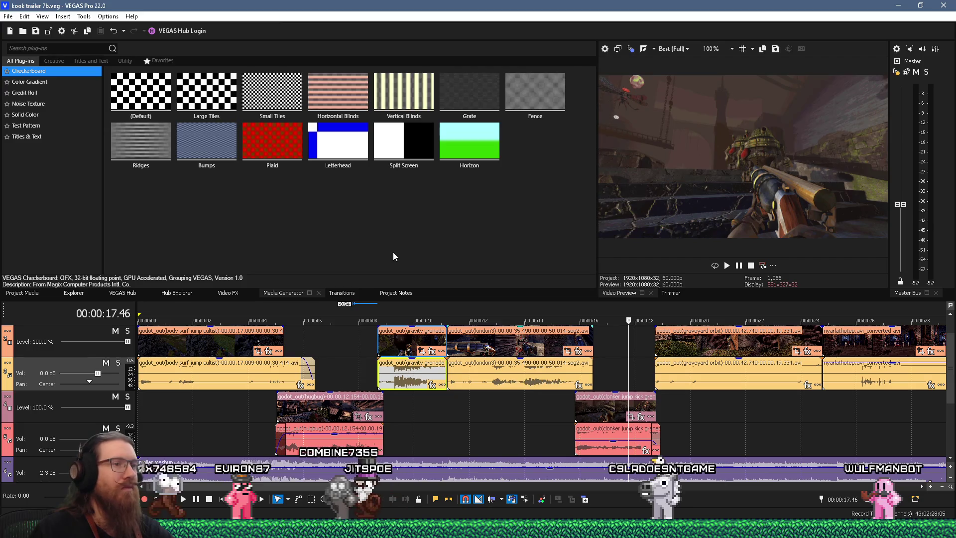
Step: Save the trailer project under the new name kook trailer 7c.veg via Save As
left_click(8, 16)
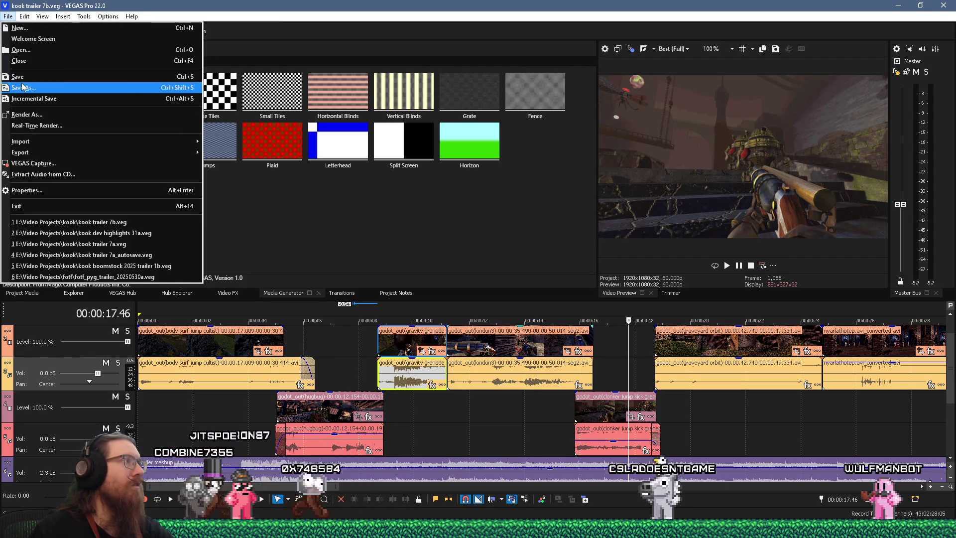
left_click(27, 62)
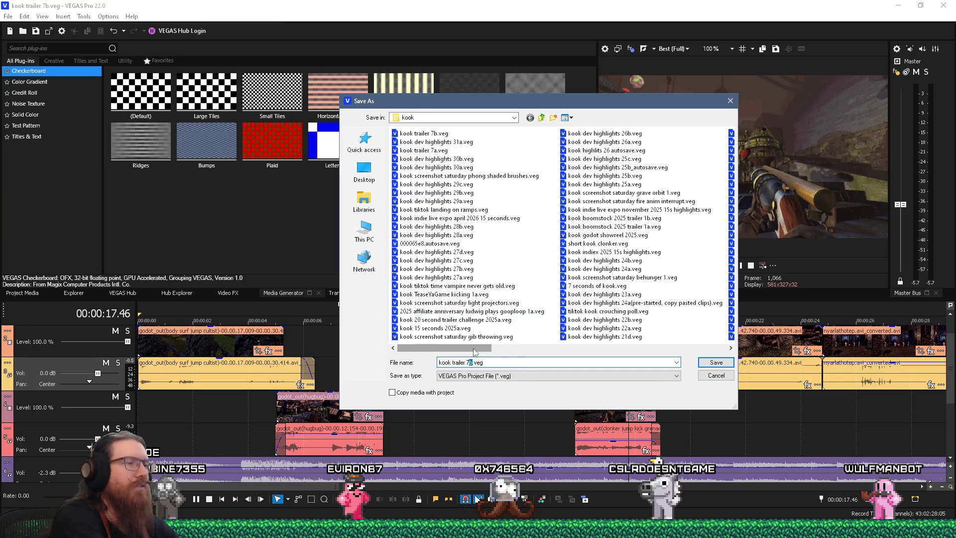
type("c")
key("Return")
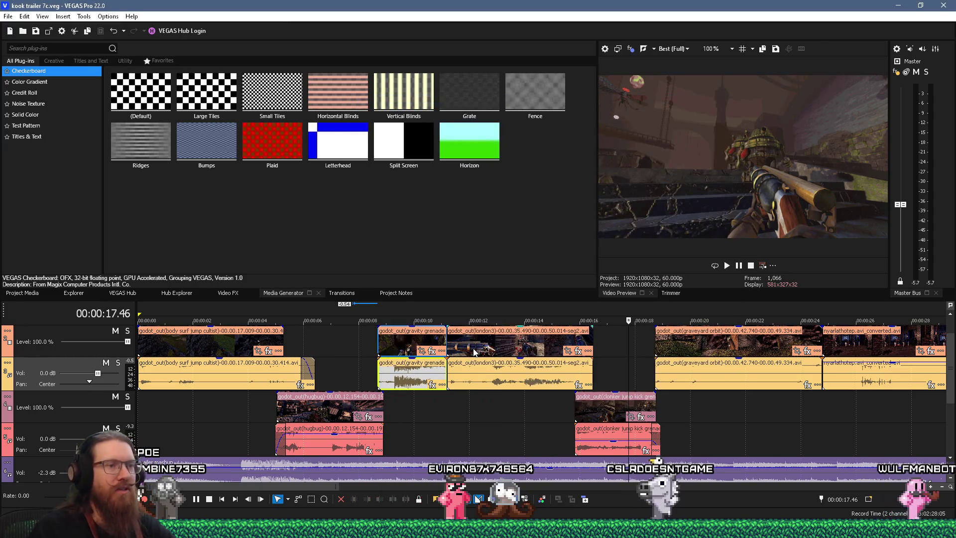
scroll(704, 378, "down", 2)
Step: Move clonker jump onto tracks 2/3, london3 onto tracks 4/5, and pull the last track 4 clip earlier
scroll(647, 388, "down", 2)
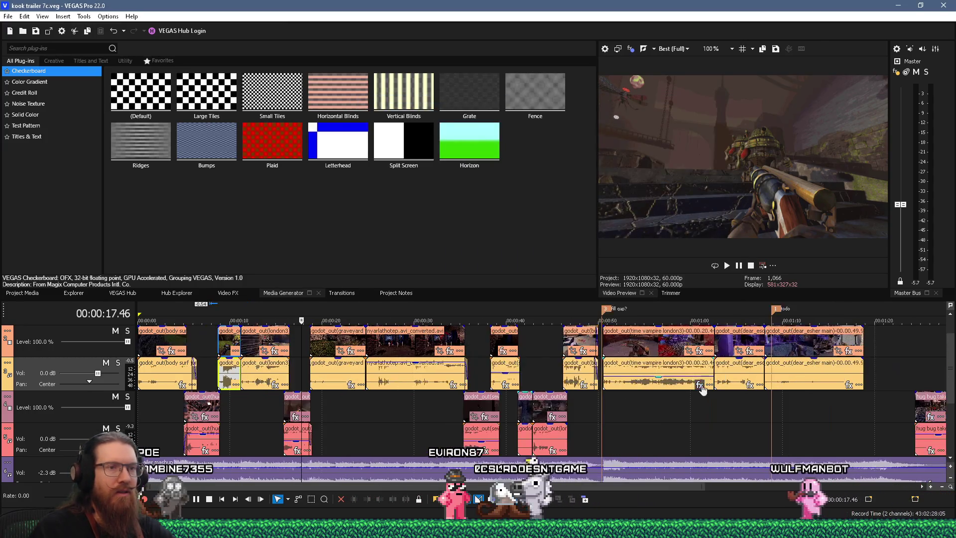
scroll(579, 395, "up", 5)
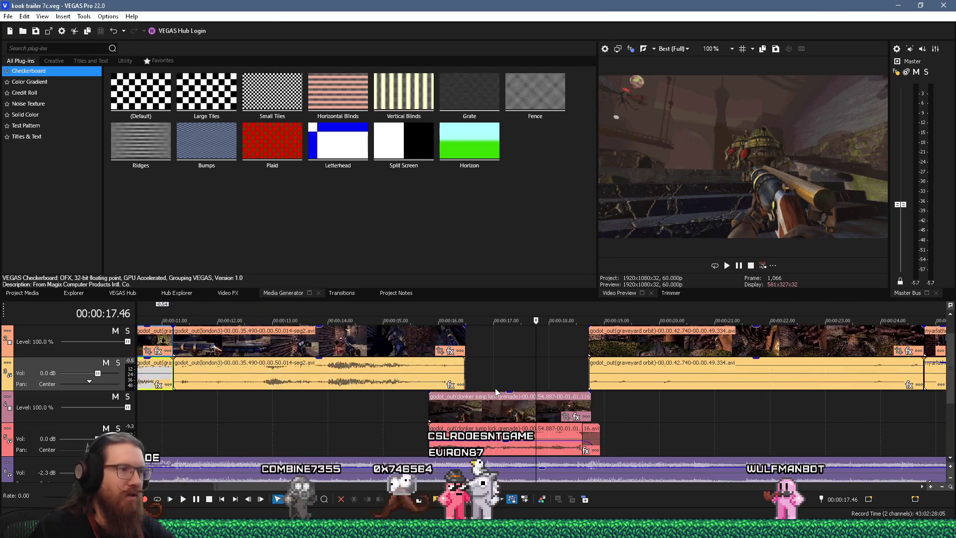
scroll(520, 388, "down", 1)
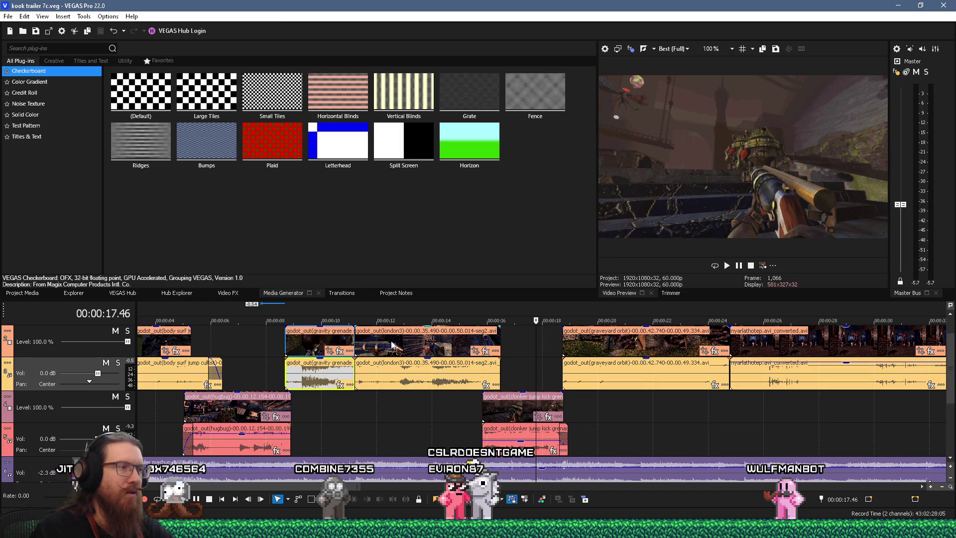
left_click_drag(497, 410, 495, 380)
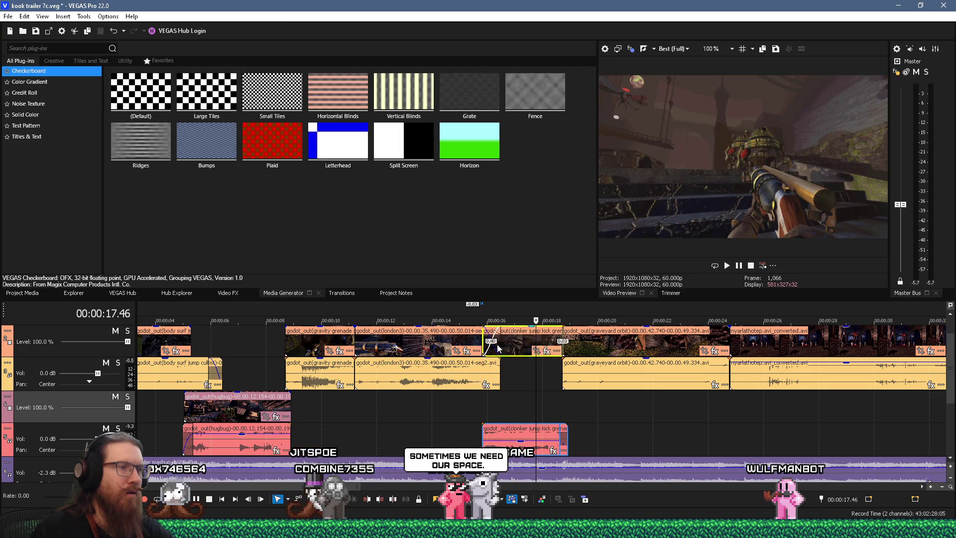
left_click_drag(509, 441, 508, 376)
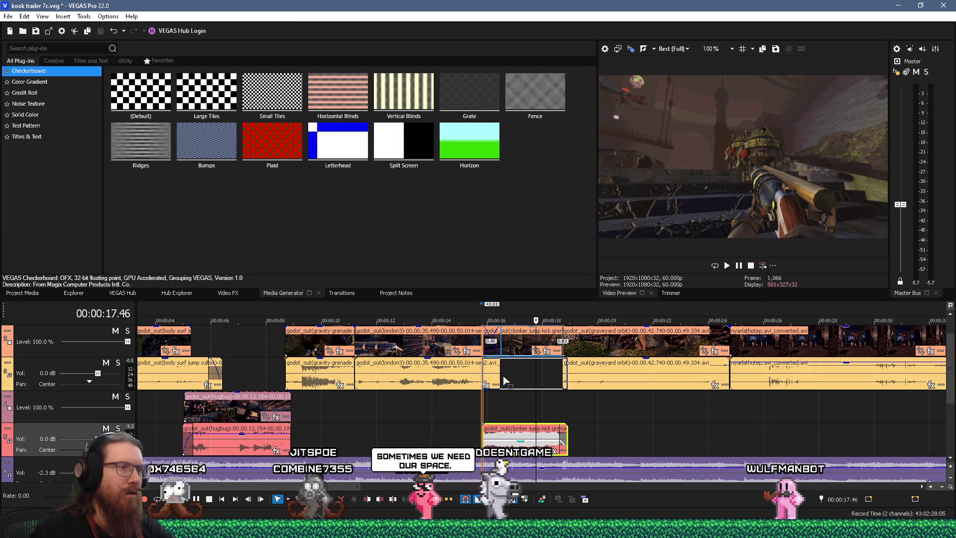
mouse_move(426, 376)
left_mouse_down()
mouse_move(421, 438)
mouse_move(406, 407)
left_mouse_up()
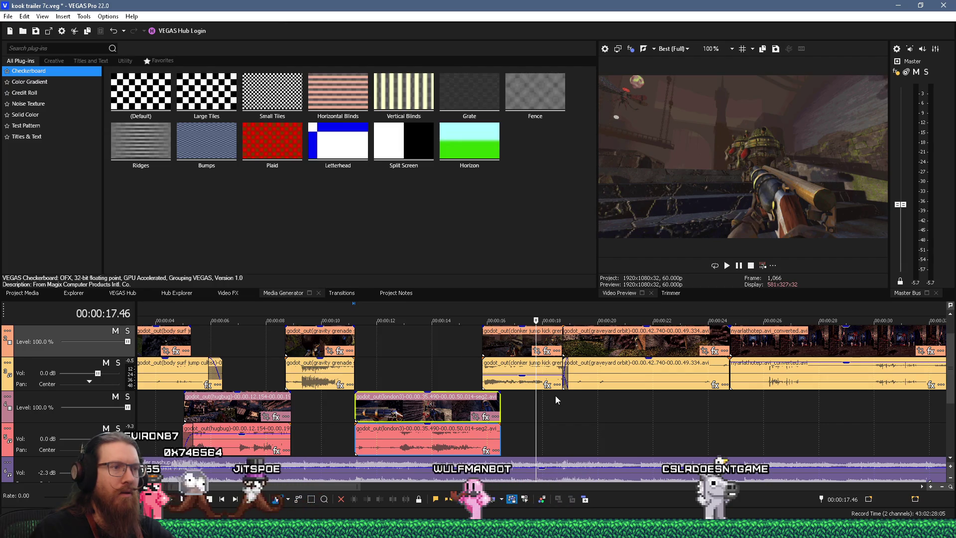
scroll(563, 403, "down", 6)
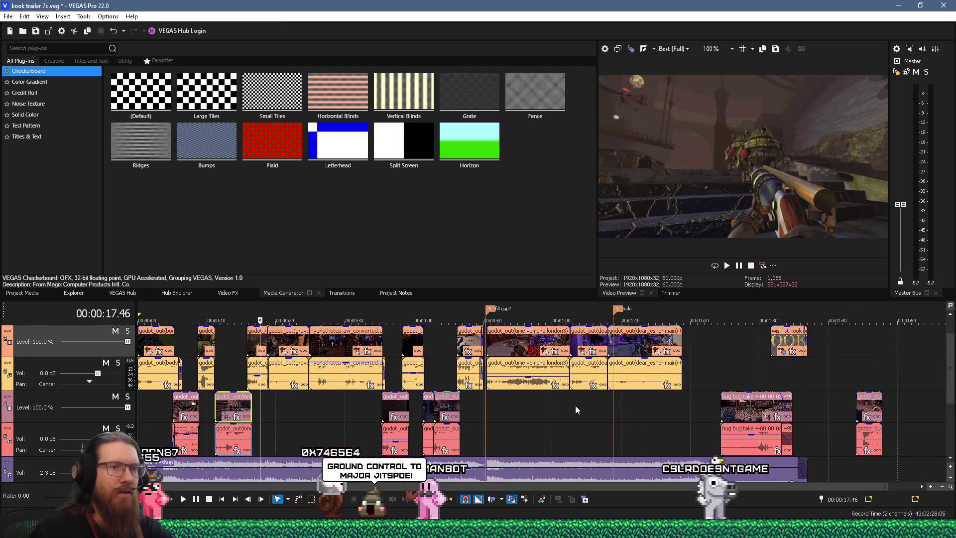
left_click_drag(873, 405, 289, 401)
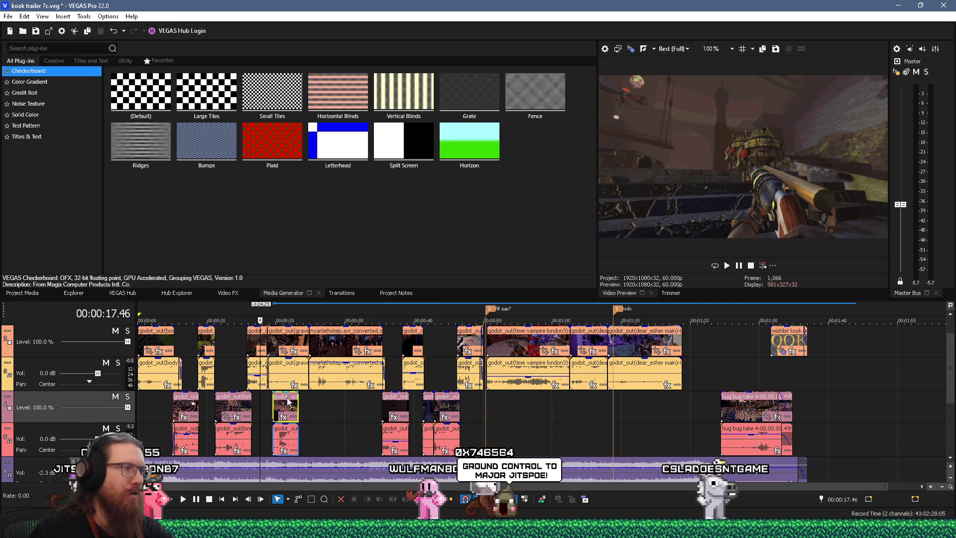
Step: Shorten the clonker jump kick grenade clip's end, start shotgun jump later, and preview from 17 s
left_click(242, 345)
scroll(243, 345, "up", 3)
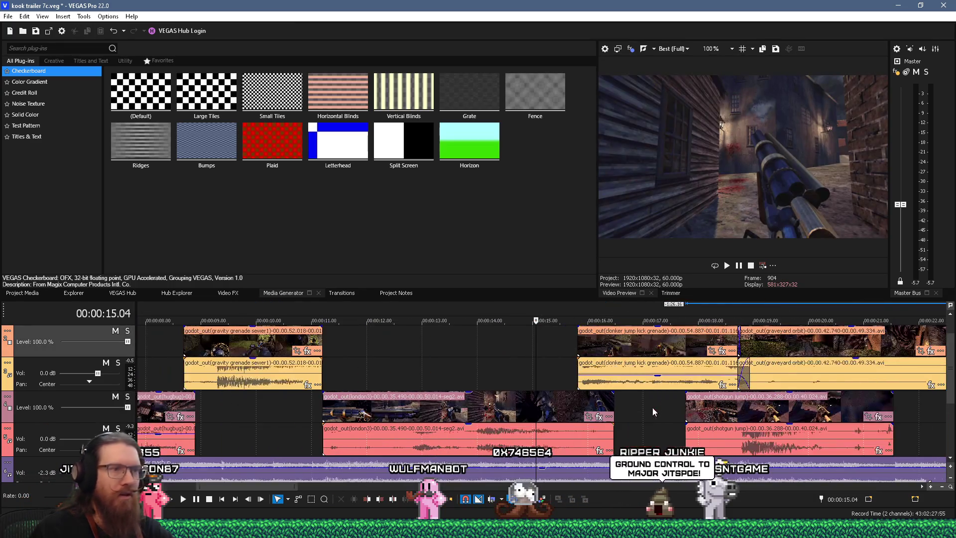
scroll(652, 407, "up", 2)
left_click(677, 412)
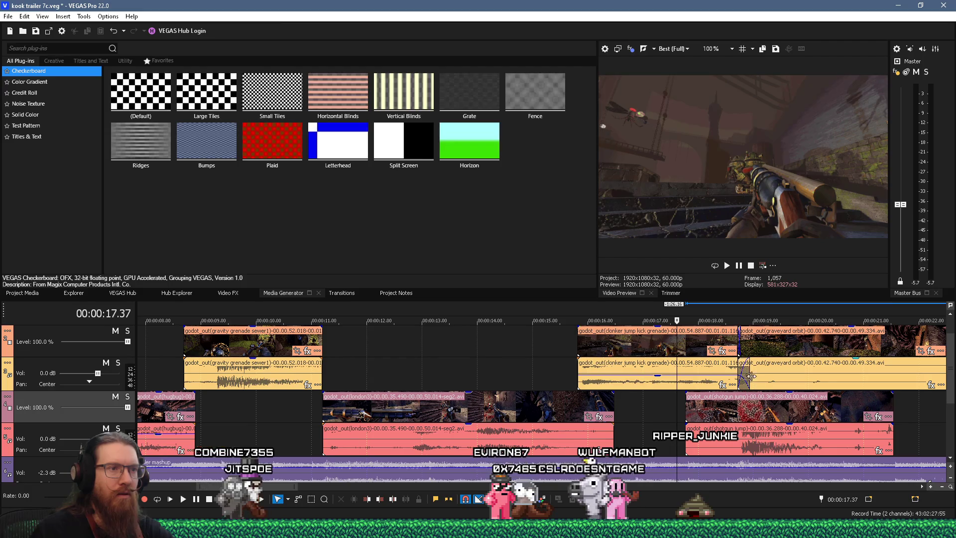
left_click_drag(745, 380, 672, 377)
mouse_move(687, 411)
left_mouse_down()
mouse_move(723, 411)
mouse_move(689, 420)
left_mouse_up()
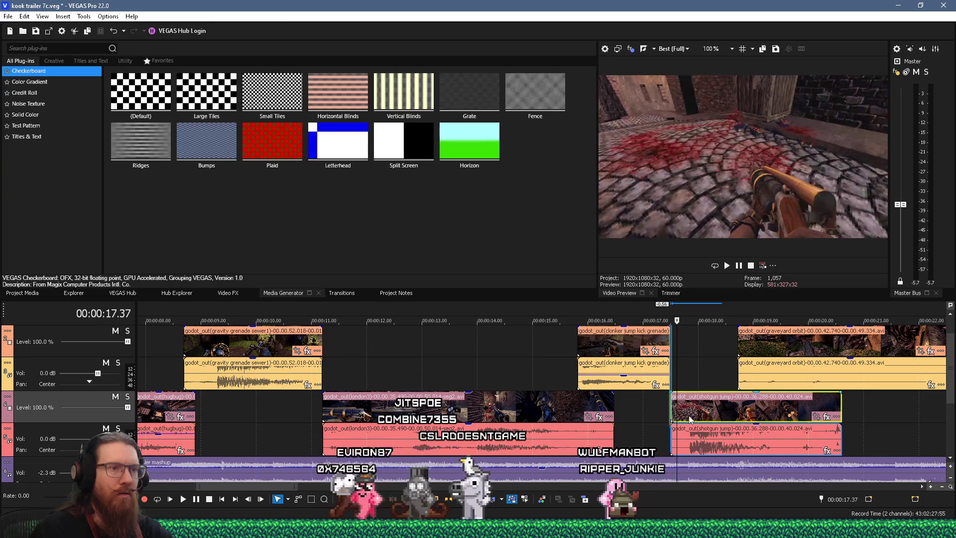
left_click(644, 414)
key("space")
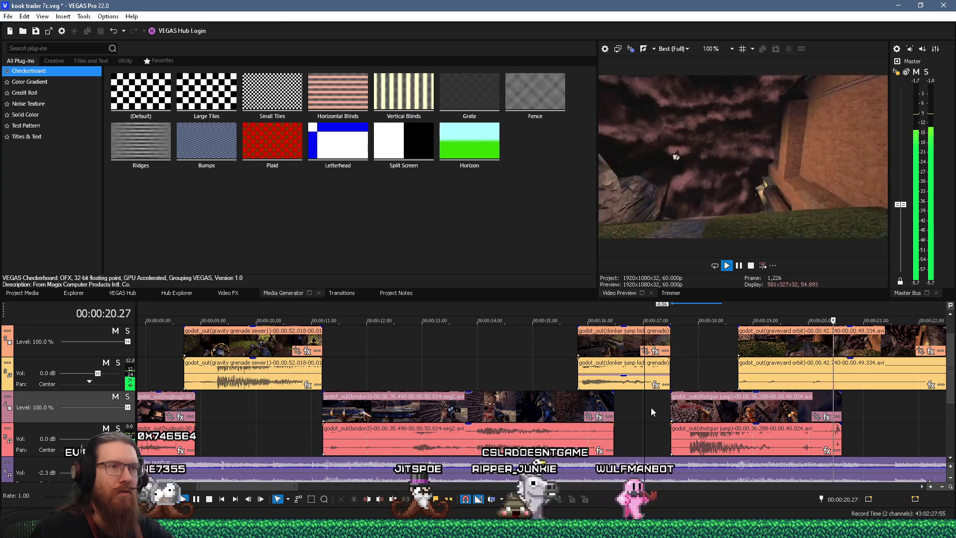
key("space")
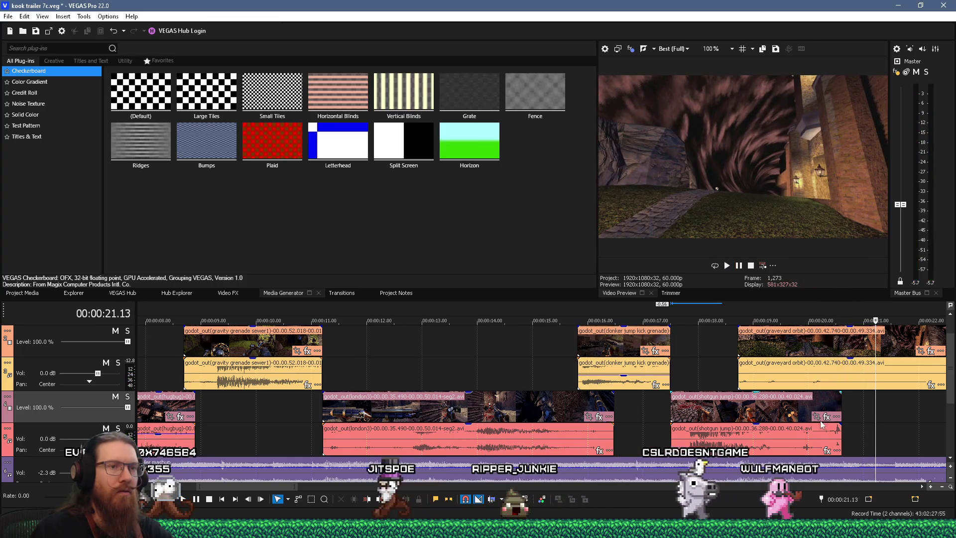
Step: Trim the shotgun jump clip's end back and replay from about 17 seconds
left_click_drag(840, 435, 788, 435)
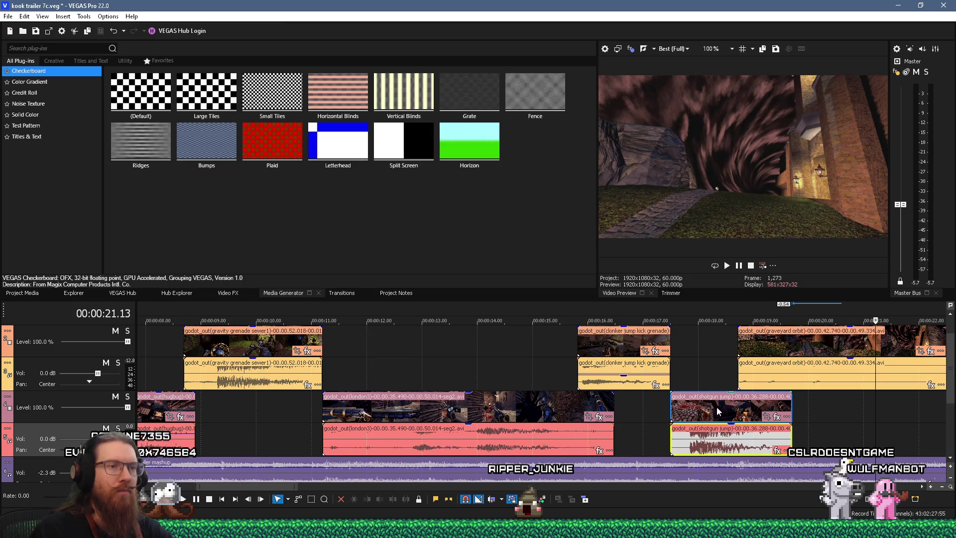
left_click(643, 424)
key("space")
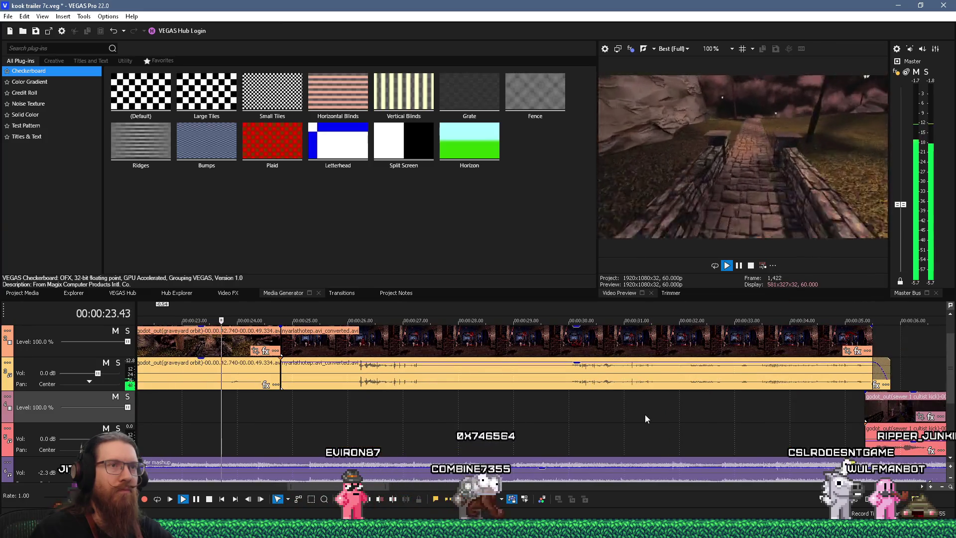
Step: Play the full trailer from 0:00, then play in reverse and nudge the Master fader up
key("space")
scroll(647, 408, "down", 10)
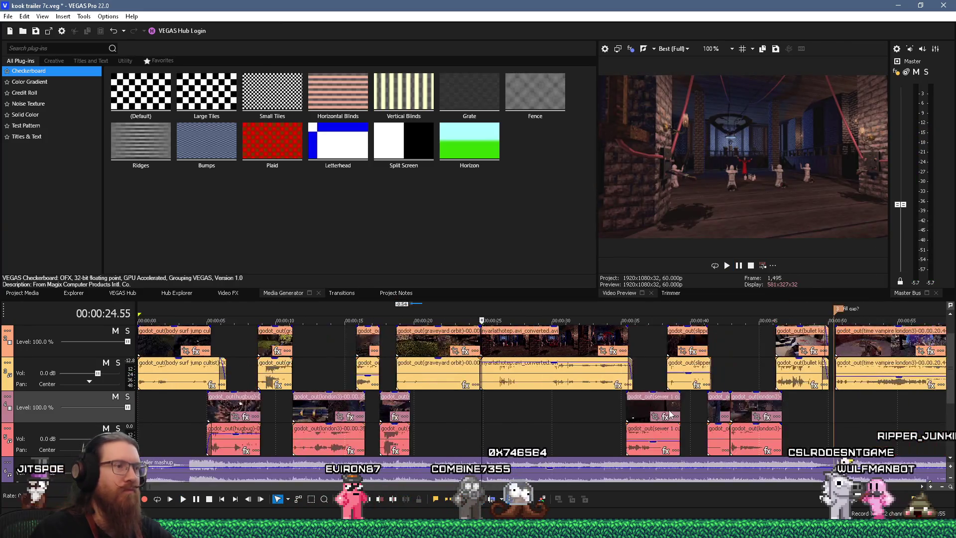
left_click(140, 408)
key("space")
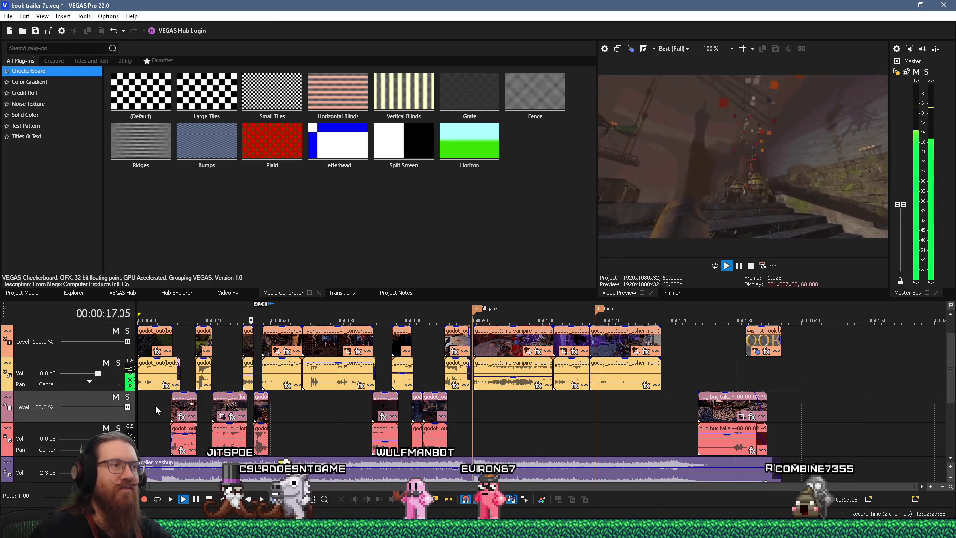
key("space")
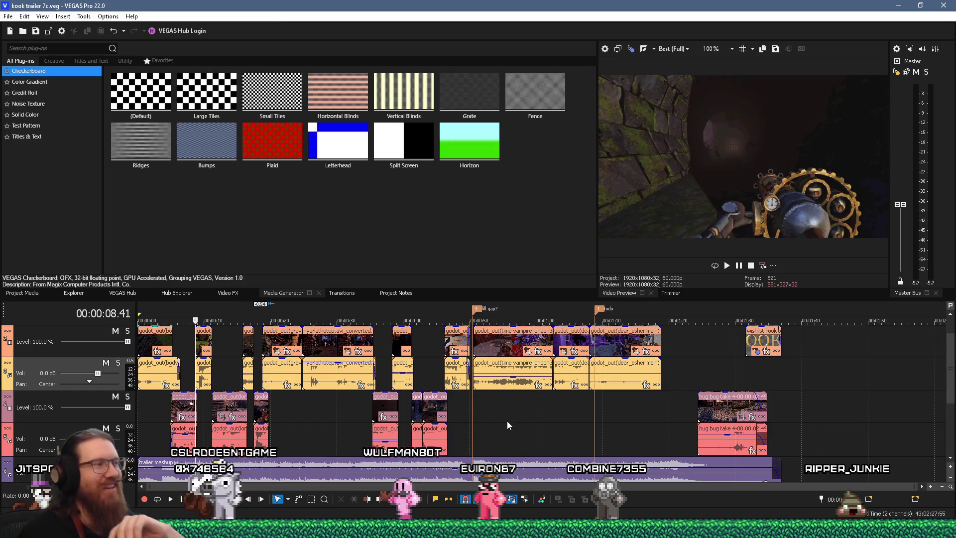
key("j")
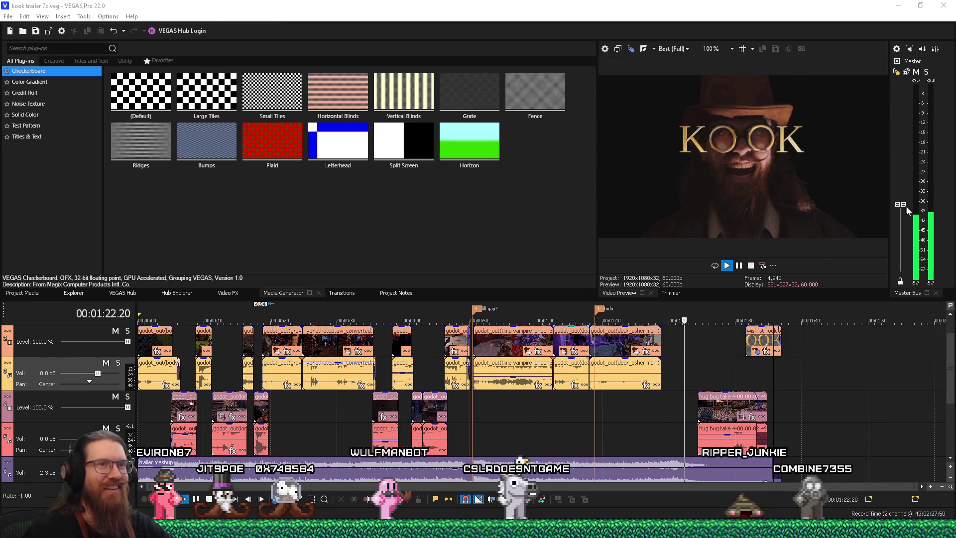
left_click_drag(906, 207, 905, 199)
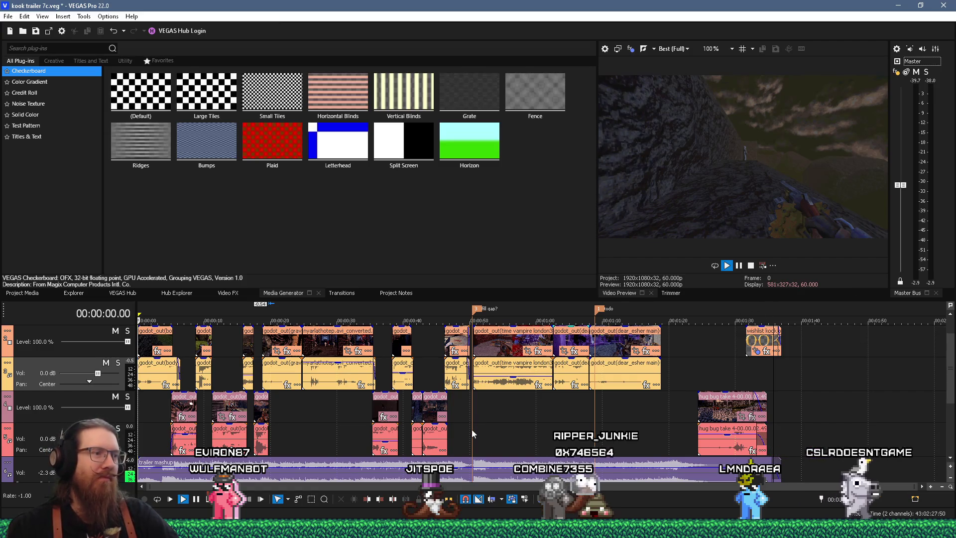
Step: Zoom the timeline in and out, then bring the Firefox SoundCloud DROGAS window over the editor
scroll(476, 417, "up", 2)
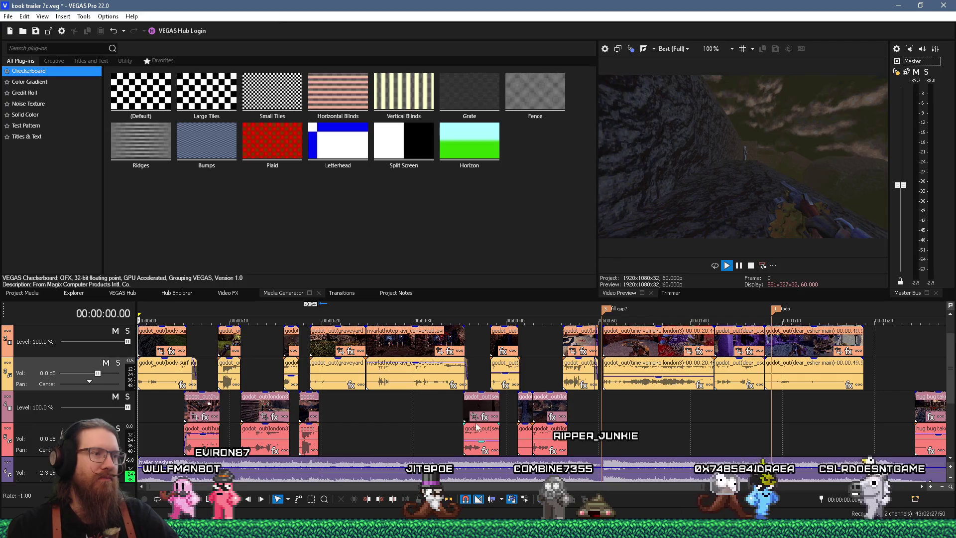
scroll(476, 425, "down", 2)
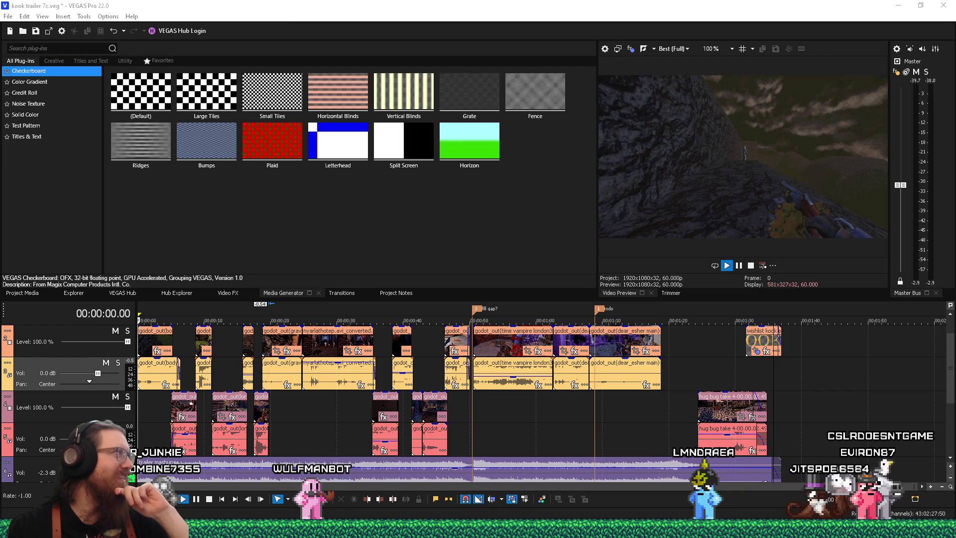
left_click_drag(0, 20, 559, 19)
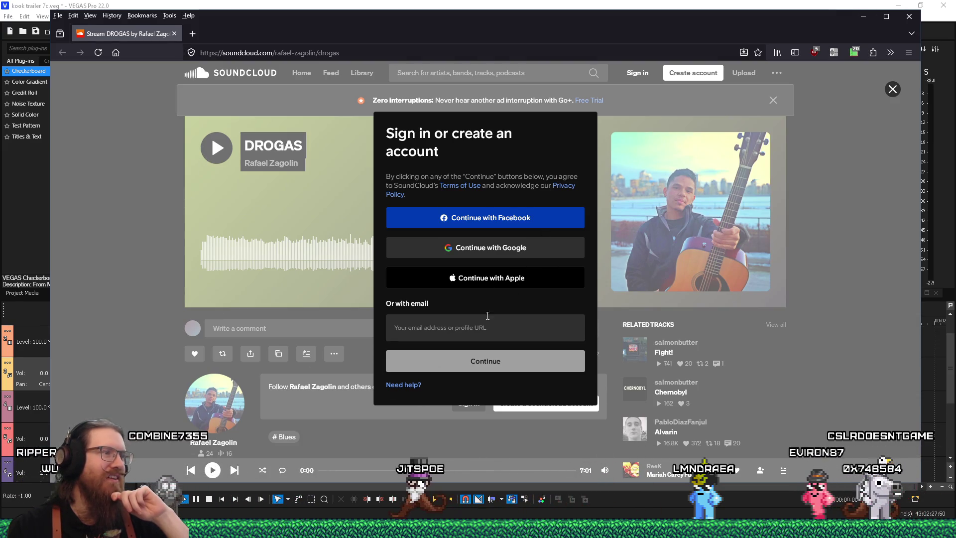
Step: Dismiss the sign-in prompt, play DROGAS, and raise the system volume to about 70
left_click(838, 110)
left_click(219, 249)
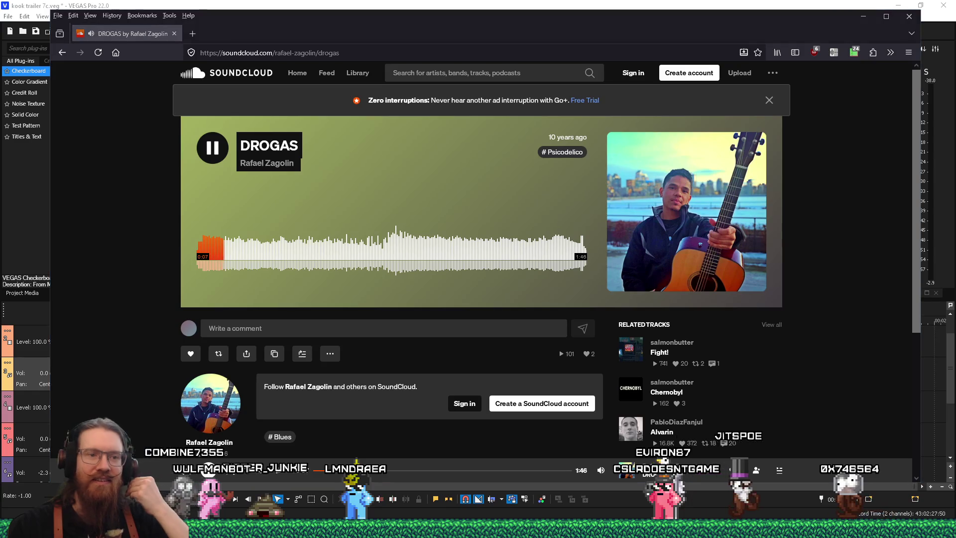
left_click(875, 528)
left_click_drag(873, 505, 890, 509)
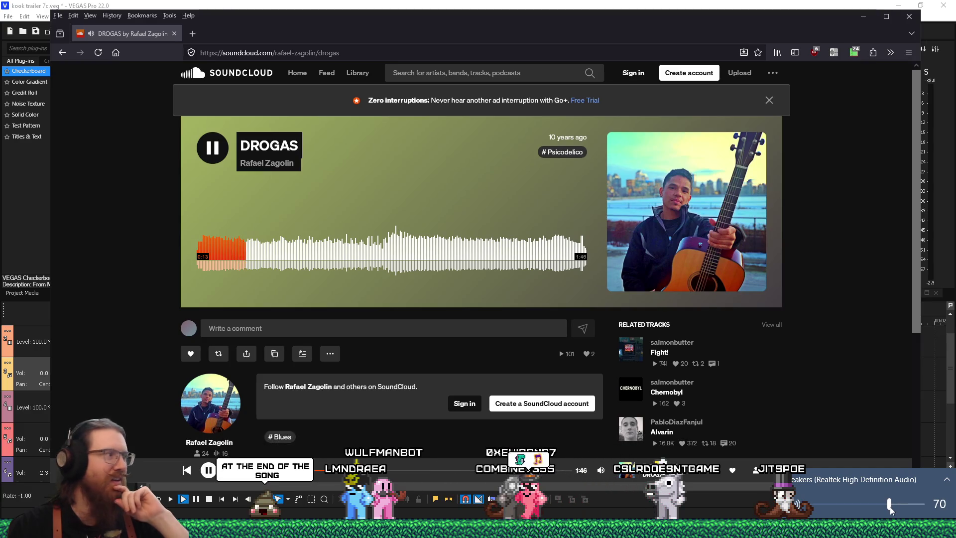
Step: Seek to the song's ending around 1:19, listen through it, and close the SoundCloud page
left_click(544, 264)
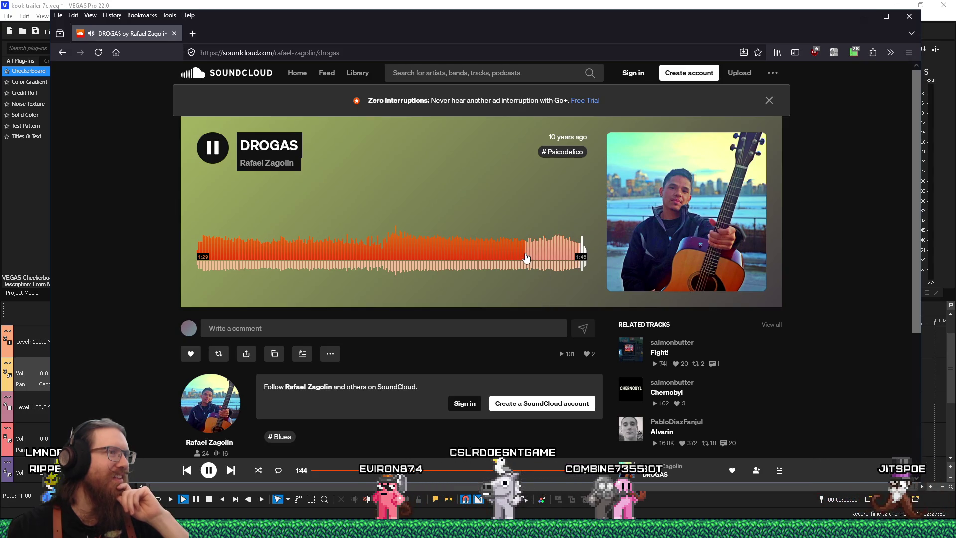
left_click(489, 258)
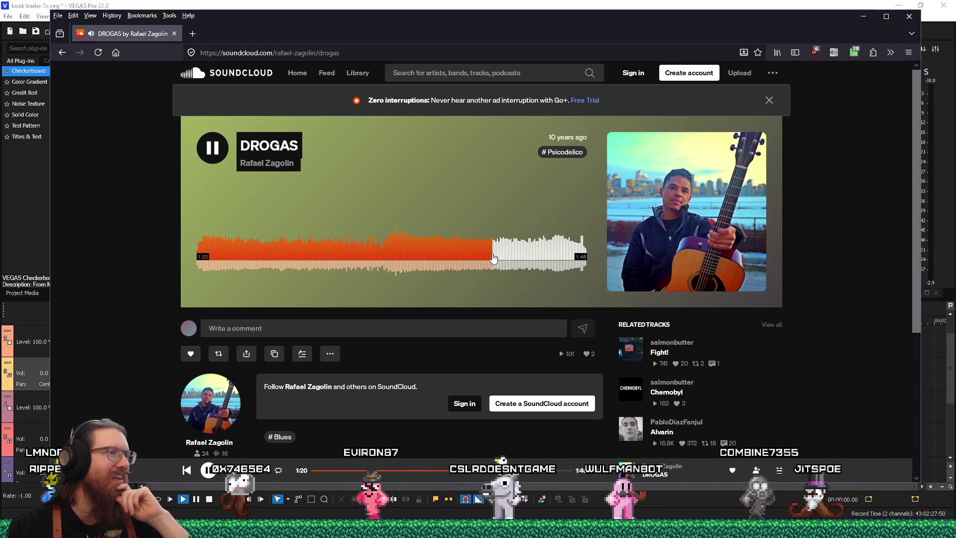
left_click(424, 259)
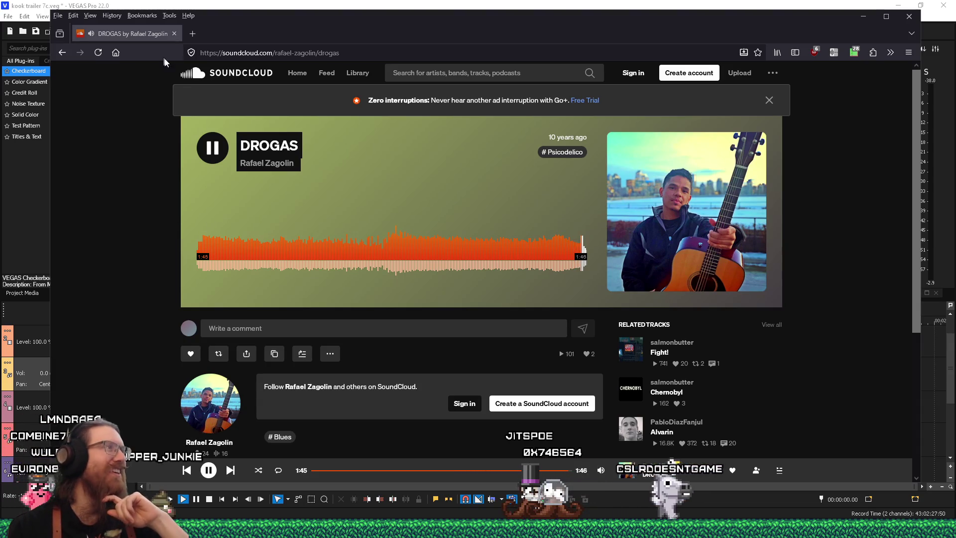
left_click(173, 34)
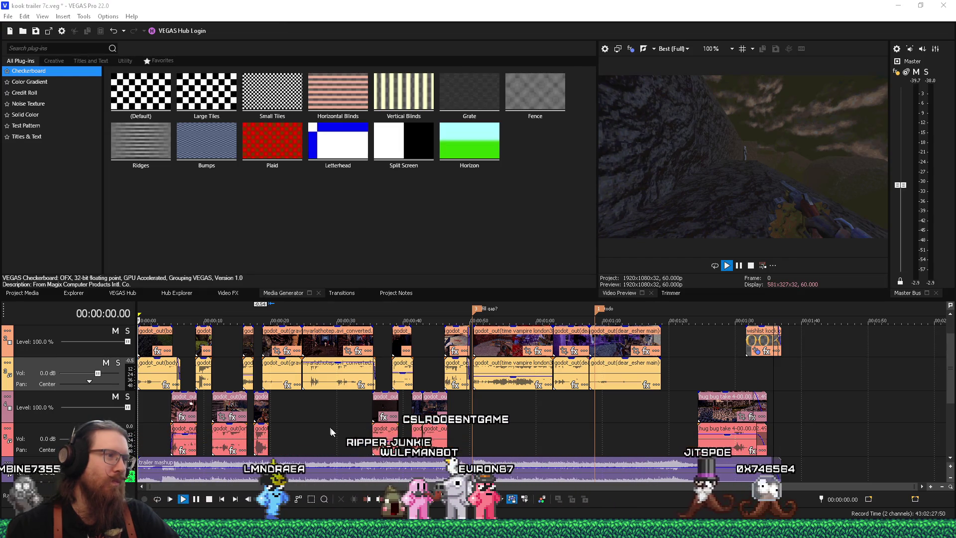
Step: Refocus the editor, stop reverse playback, and play from about 13 seconds to inspect the cut
left_click(358, 424)
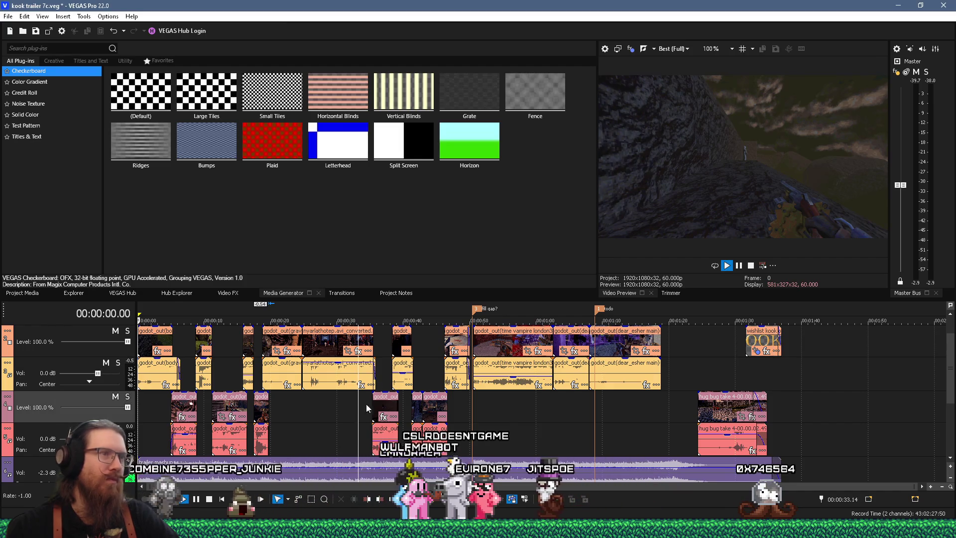
left_click(380, 363)
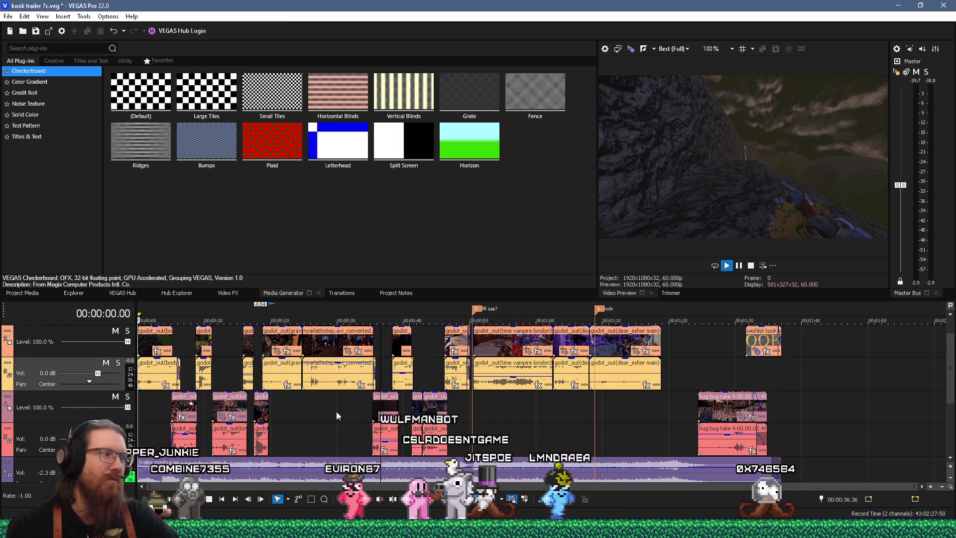
scroll(351, 390, "up", 2)
key("space")
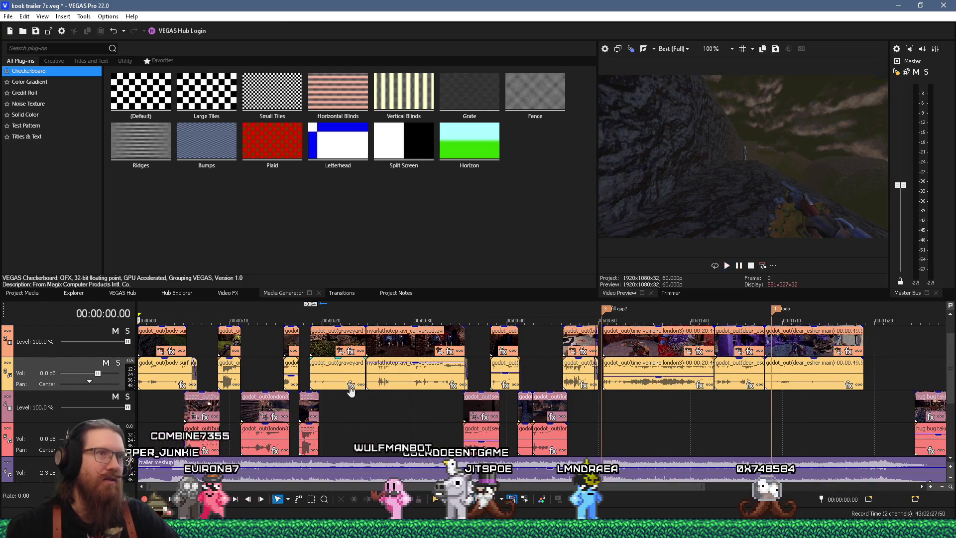
left_click(266, 364)
key("space")
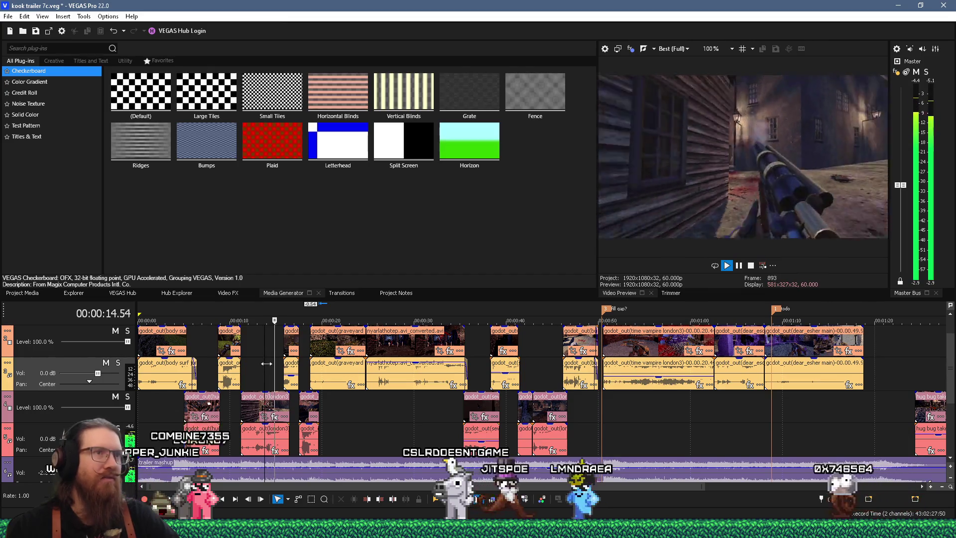
key("space")
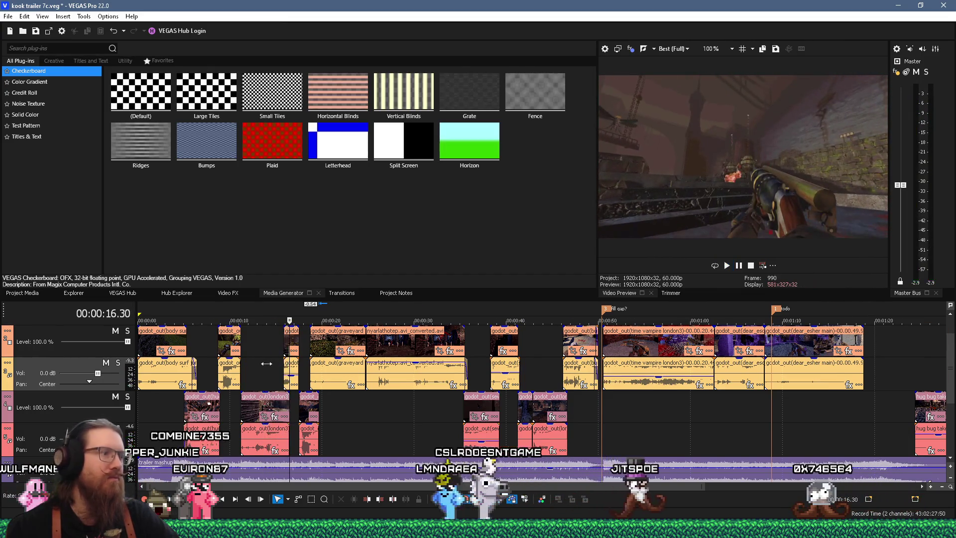
scroll(289, 371, "up", 8)
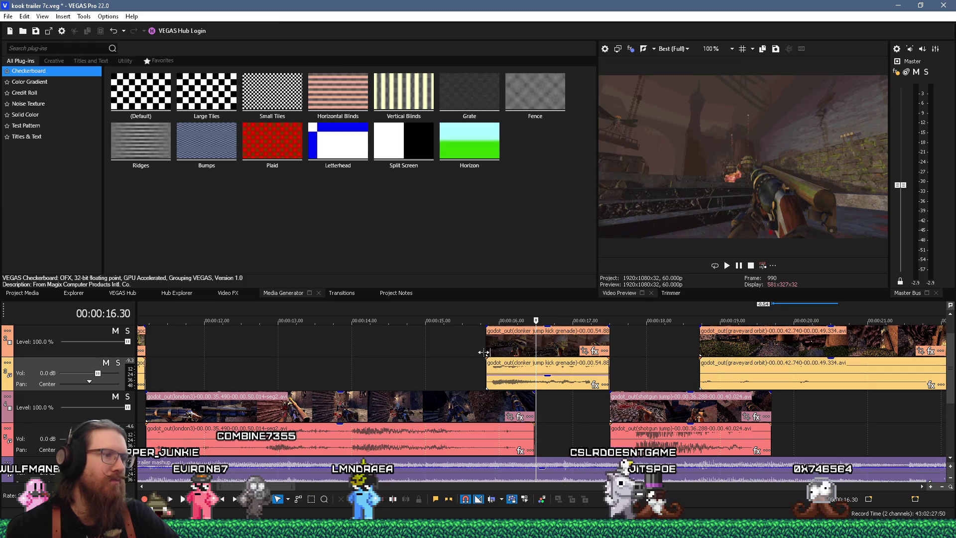
Step: Trim the clonker jump kick grenade clip's start later and replay the revised transition
mouse_move(487, 345)
left_mouse_down()
mouse_move(513, 341)
mouse_move(486, 342)
left_mouse_up()
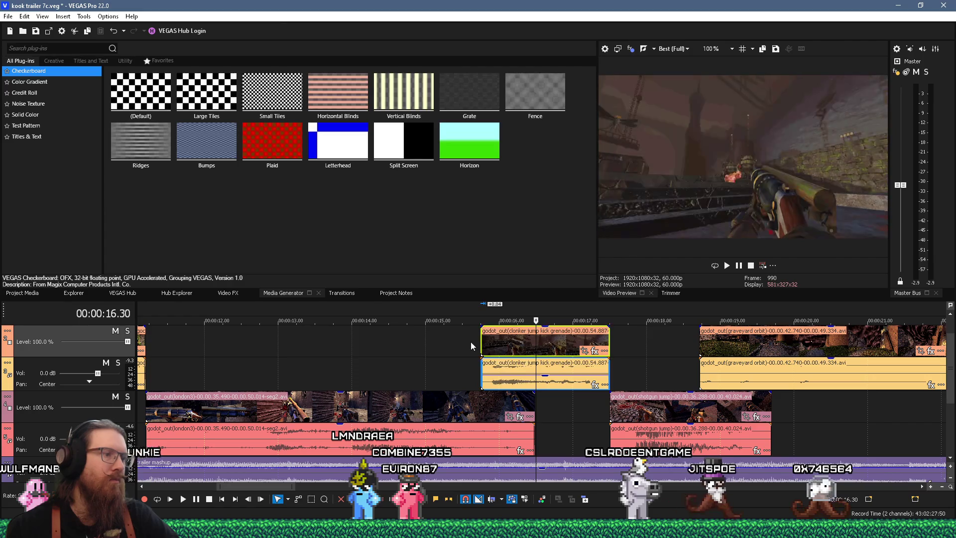
key("space")
left_click(495, 403)
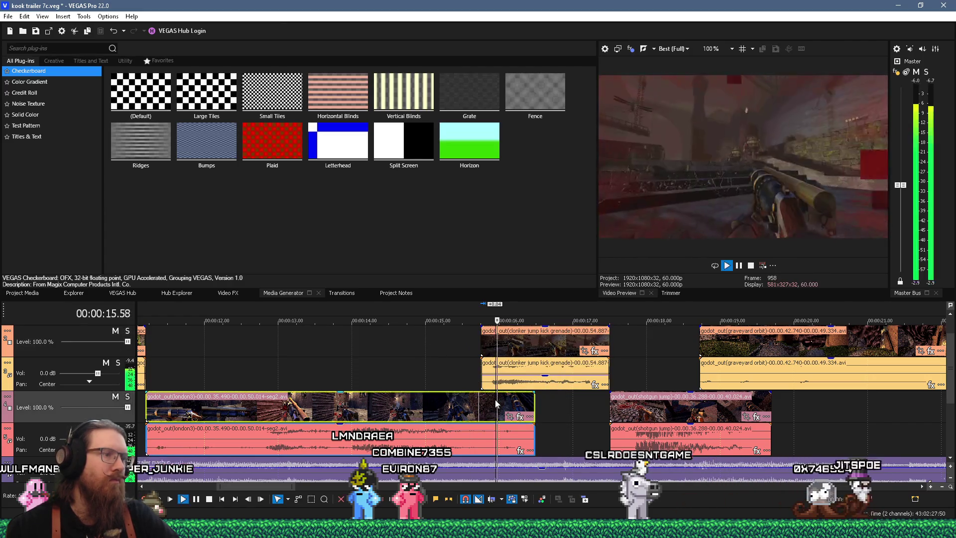
left_click_drag(481, 341, 516, 341)
left_click(461, 335)
key("space")
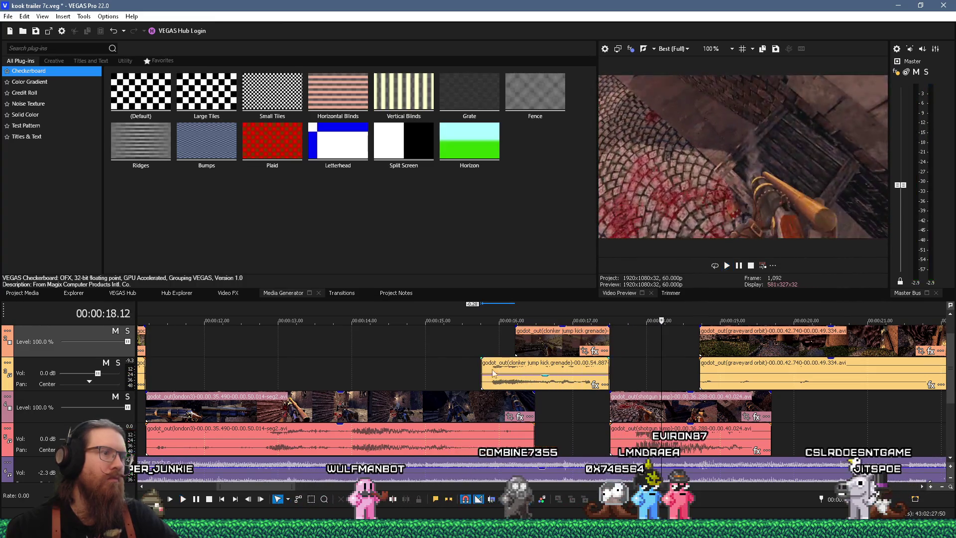
key("space")
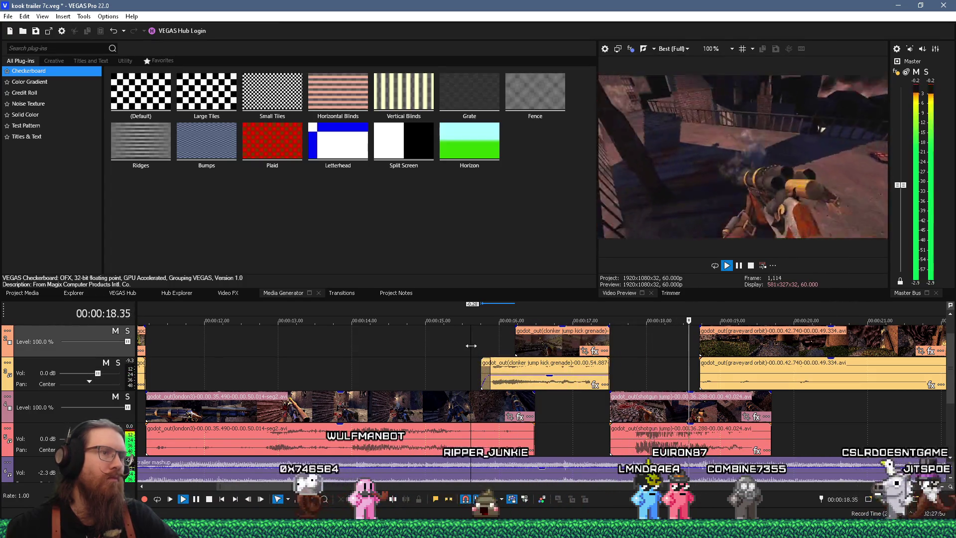
Step: Add a short fade-out to the grenade audio's end, replay from 17 s, and select shotgun jump
left_click(502, 359)
mouse_move(617, 375)
left_mouse_down()
mouse_move(608, 373)
mouse_move(616, 374)
left_mouse_up()
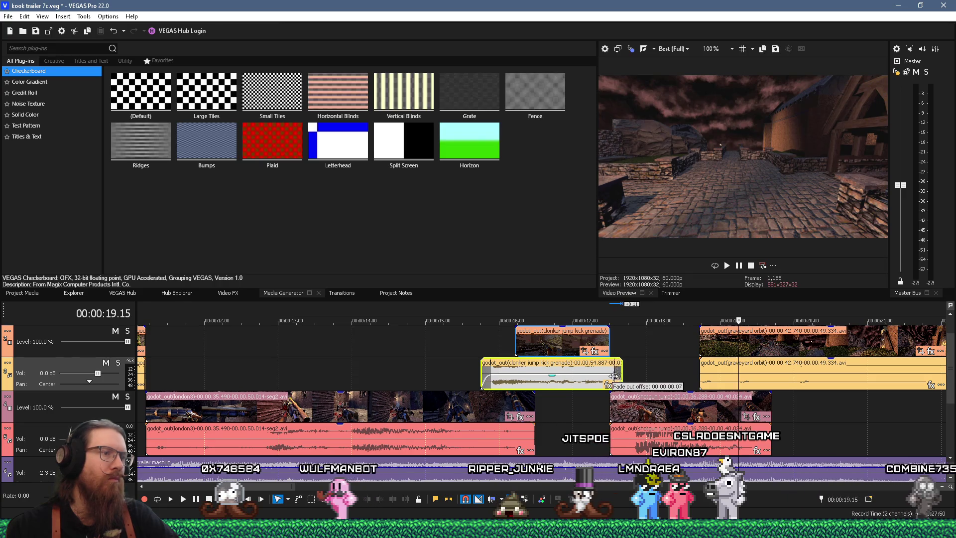
left_click(587, 401)
key("space")
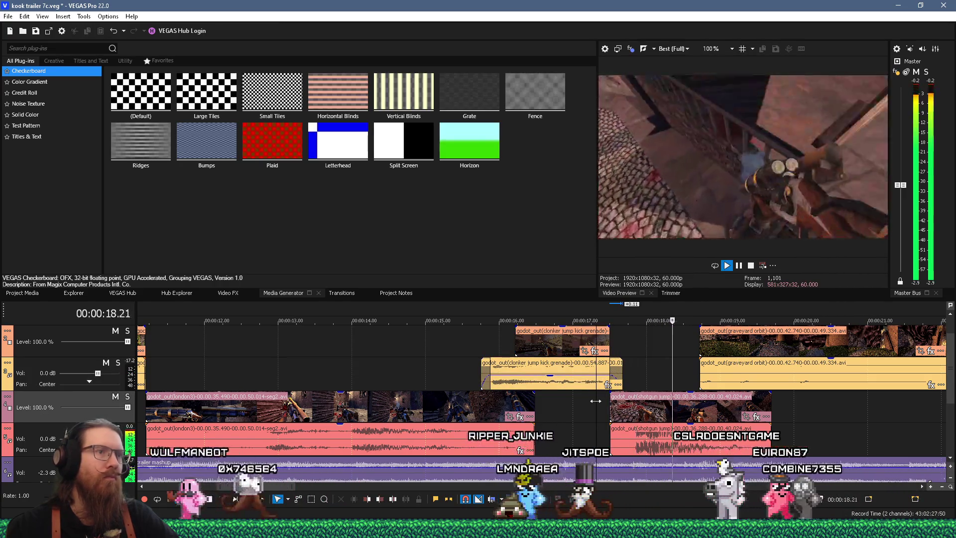
left_click(692, 428)
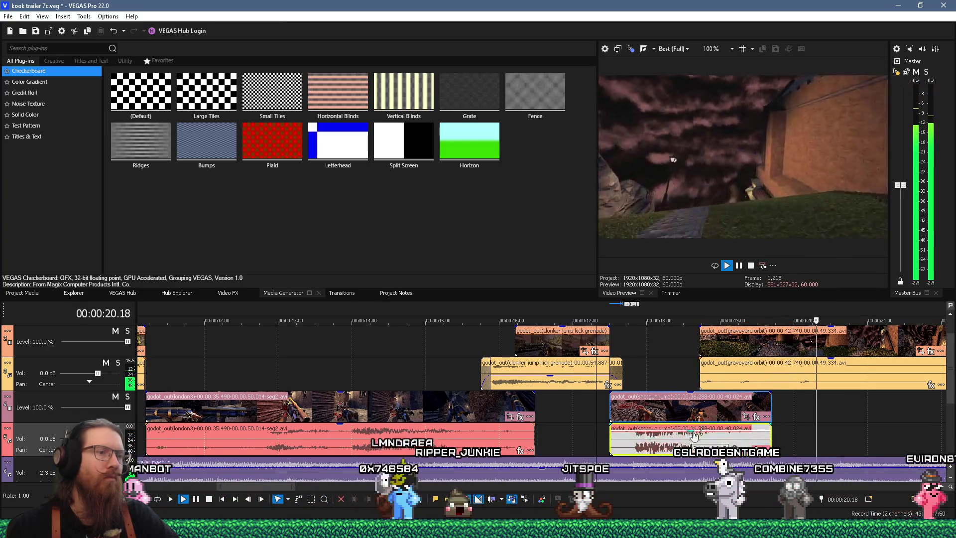
scroll(694, 438, "down", 5)
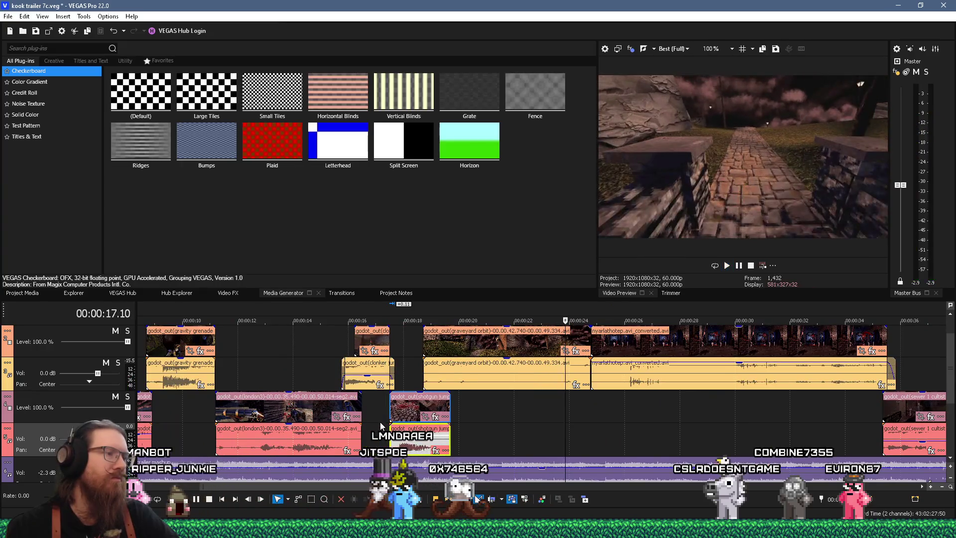
Step: Restart playback, raise the Master fader slightly, and select the nyarlathotep video and audio clips
left_click(380, 422)
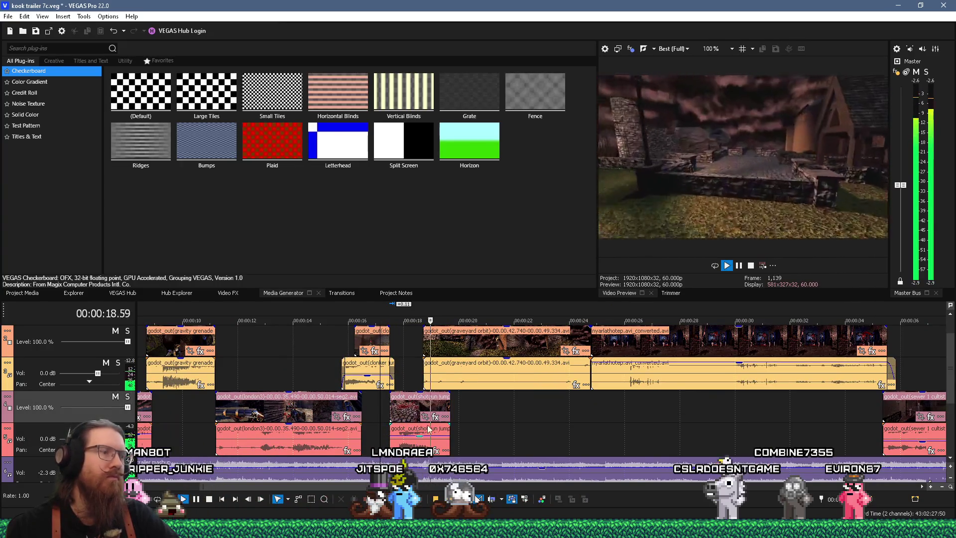
mouse_move(901, 185)
left_mouse_down()
mouse_move(902, 175)
mouse_move(901, 191)
left_mouse_up()
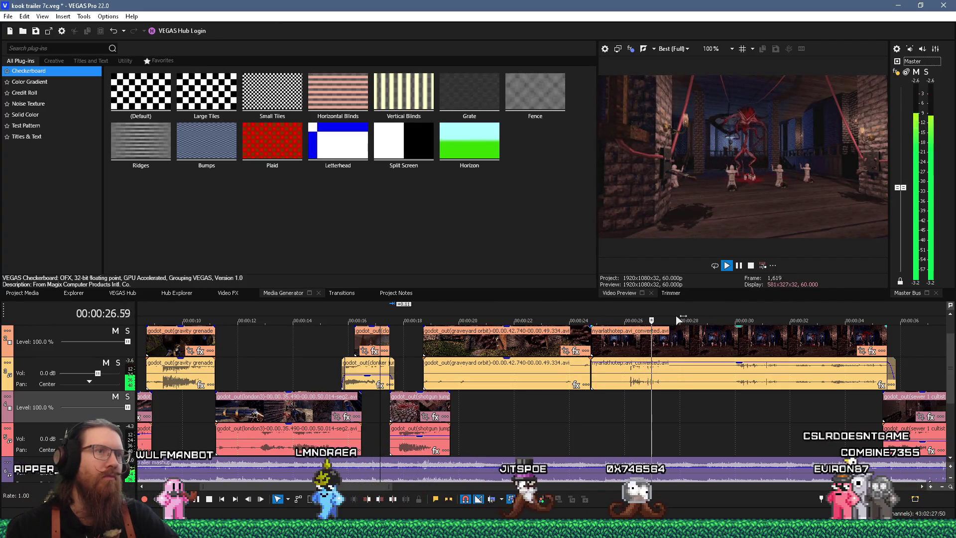
scroll(678, 348, "down", 2)
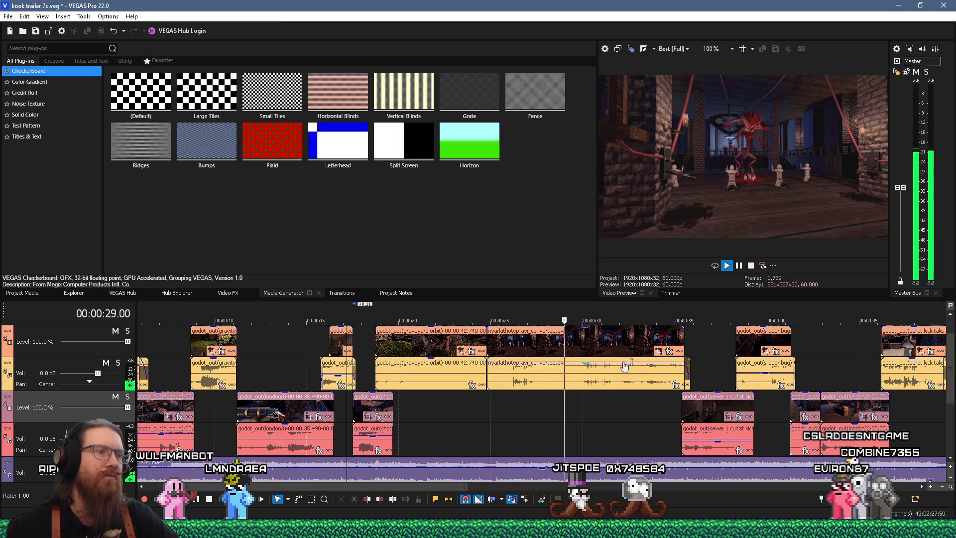
left_click(588, 366)
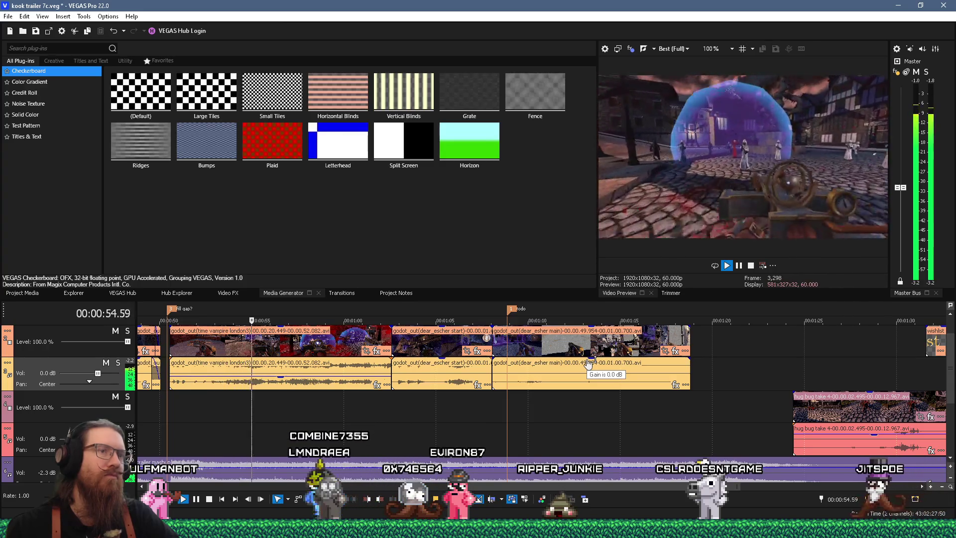
Step: Trim the end of the time vampire london3 clip and preview playback from about 1:06
scroll(618, 368, "down", 3)
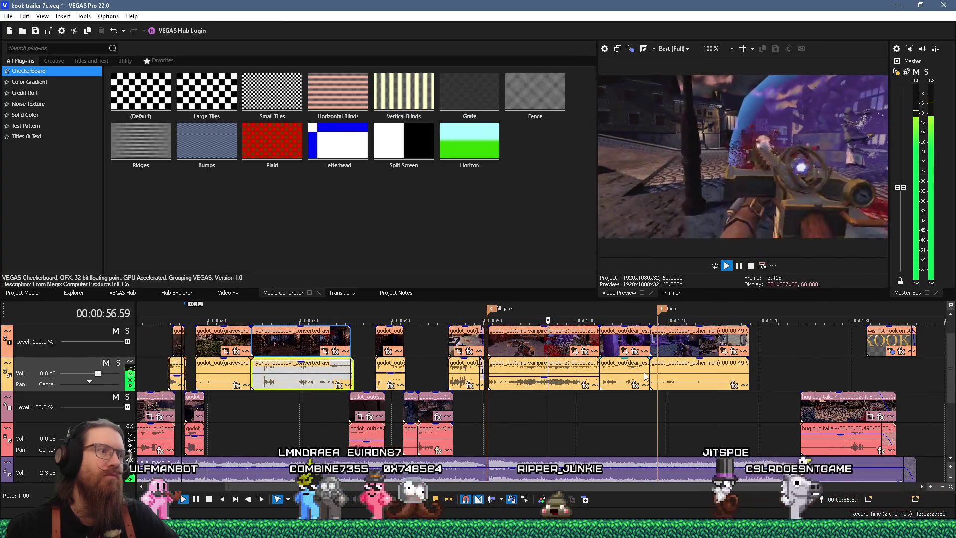
key("Return")
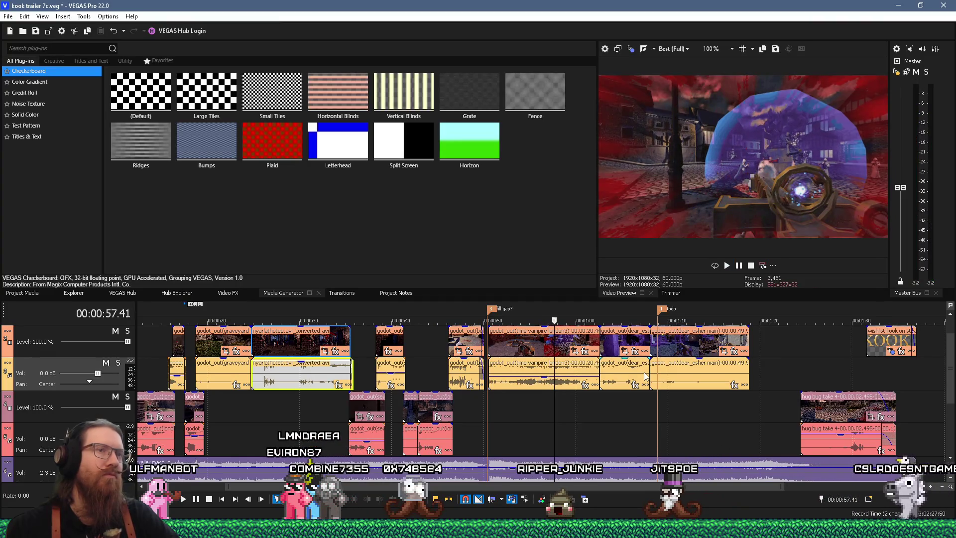
key("Return")
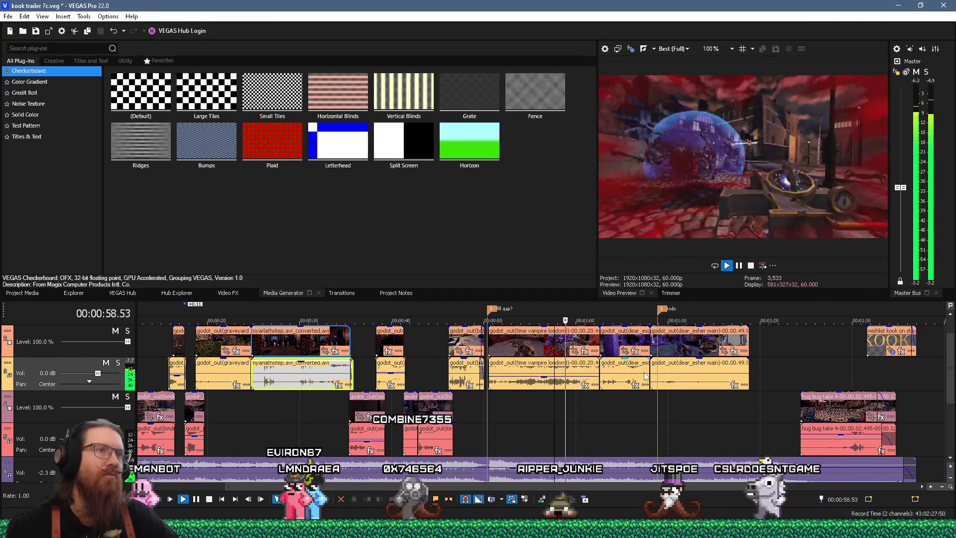
key("Return")
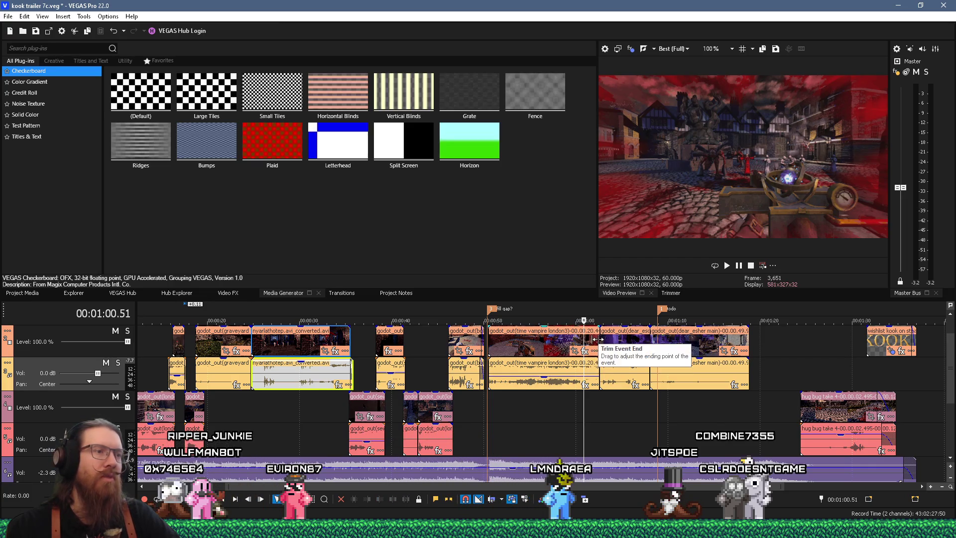
left_click_drag(597, 339, 593, 339)
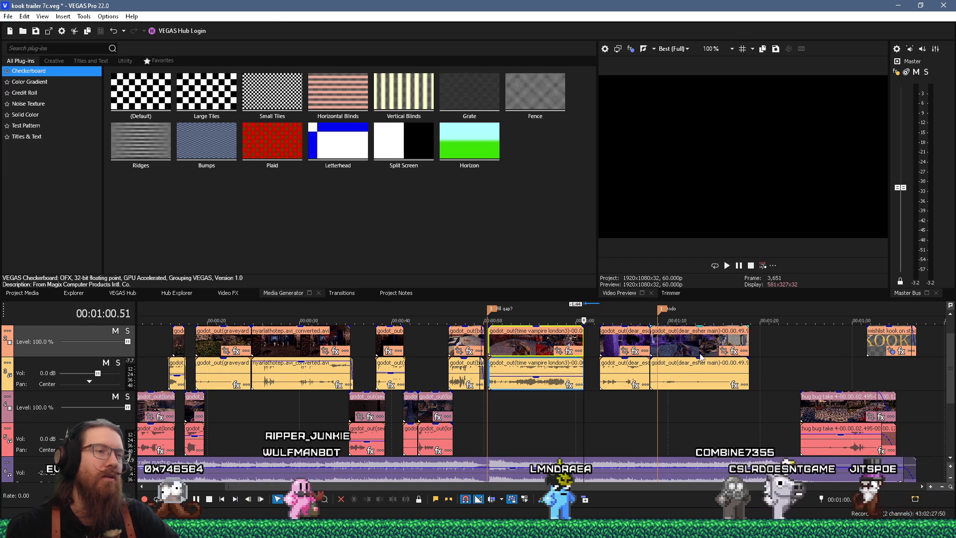
left_click(638, 399)
key("space")
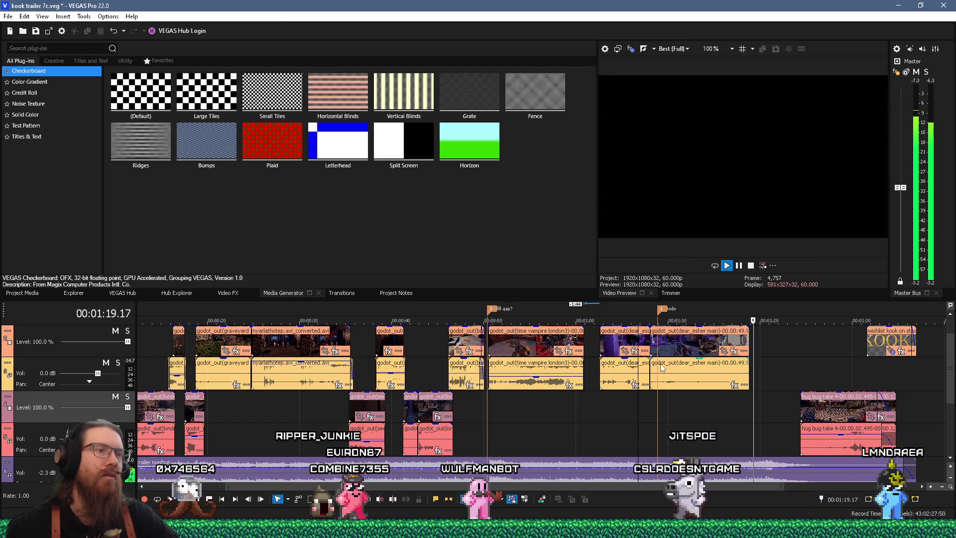
key("space")
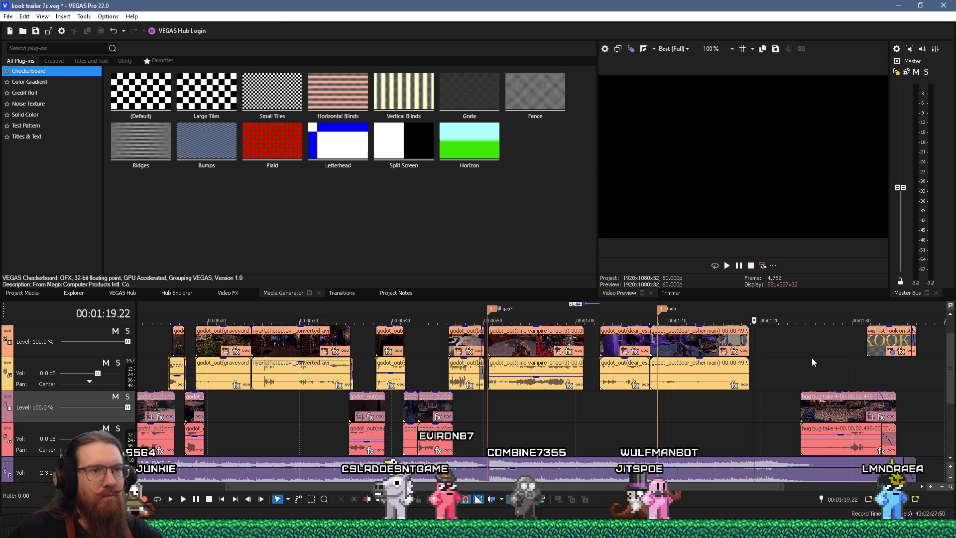
Step: Move the dear_esher clips about 43 s later, past the wishlist ending
scroll(812, 357, "down", 1)
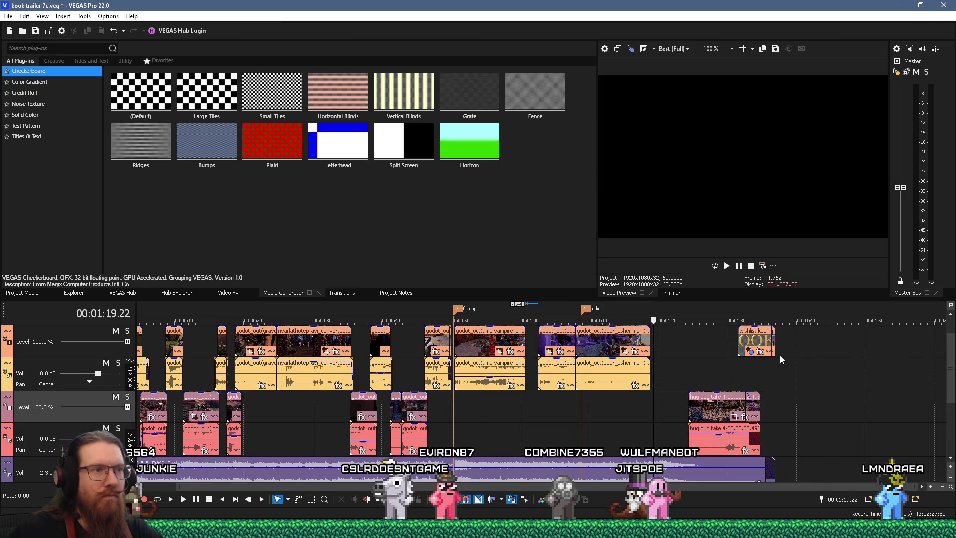
left_click_drag(601, 346, 896, 349)
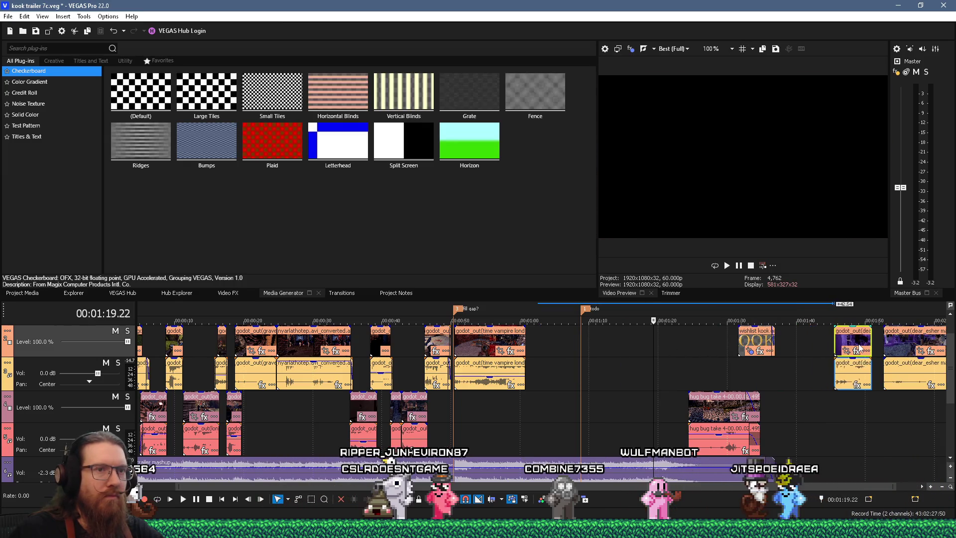
scroll(662, 338, "down", 1)
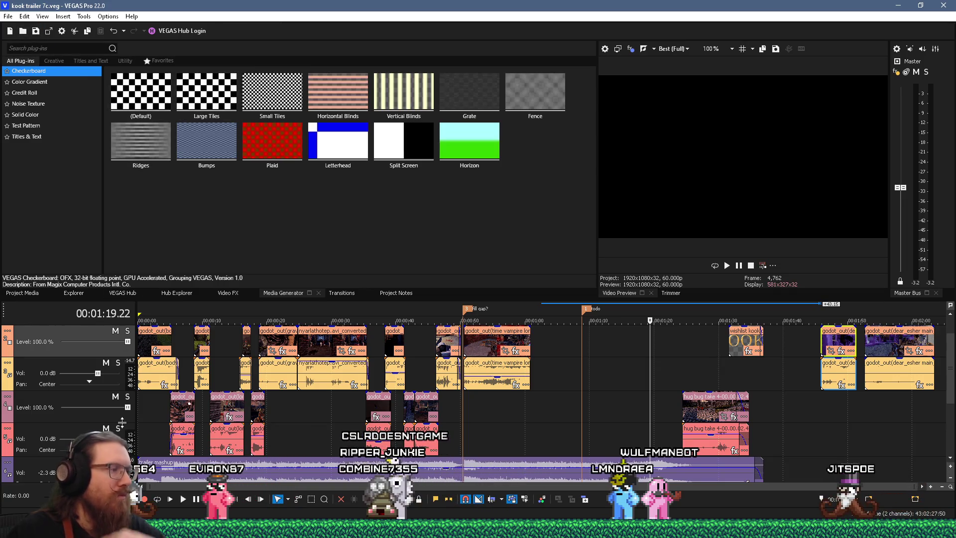
left_click(349, 528)
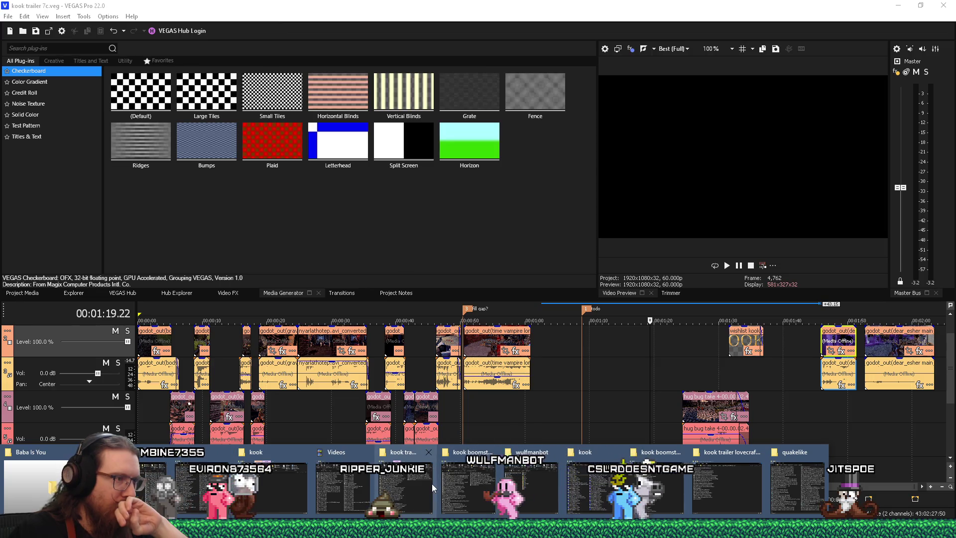
Step: Arrange the kook boomstock 2025 trailer and kook trailer 7 folders side by side
left_click(451, 477)
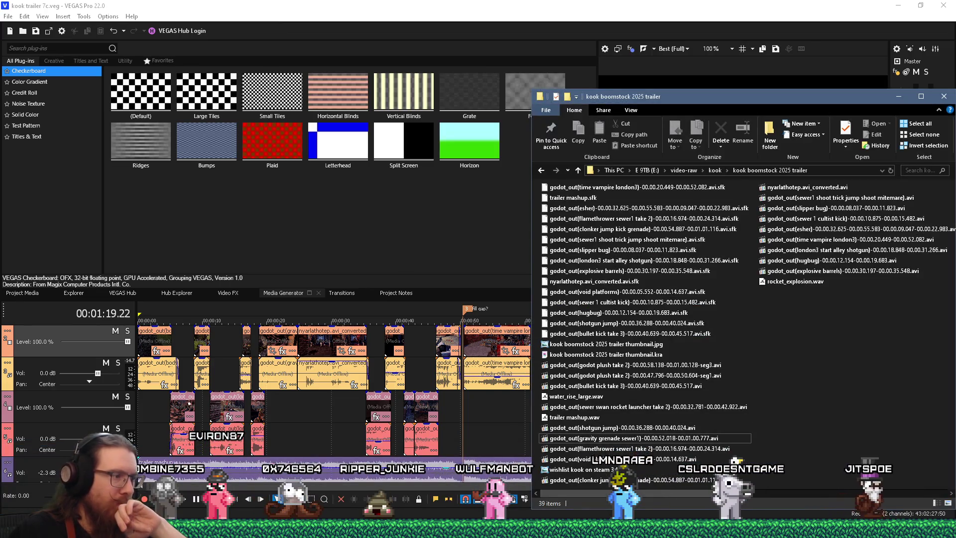
left_click(195, 528)
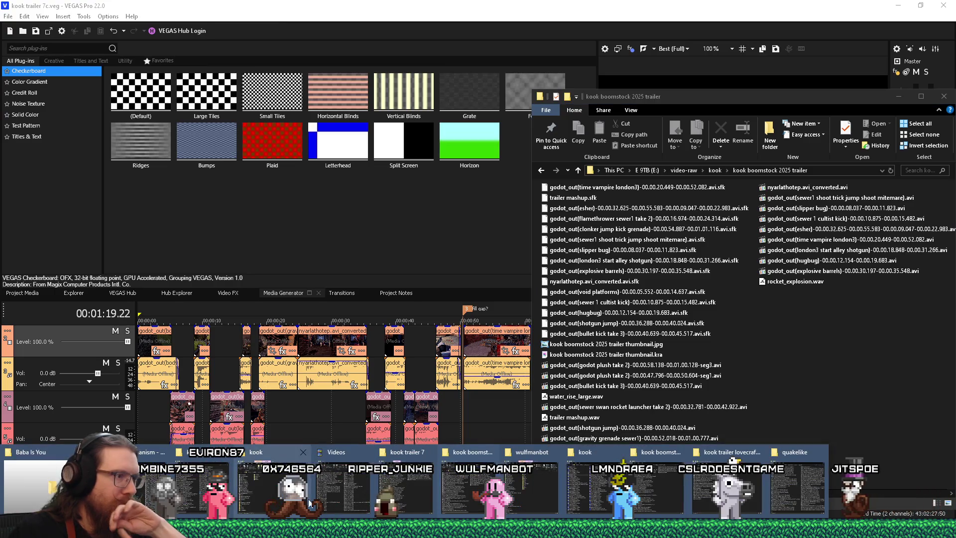
left_click(402, 483)
left_click_drag(615, 64, 388, 63)
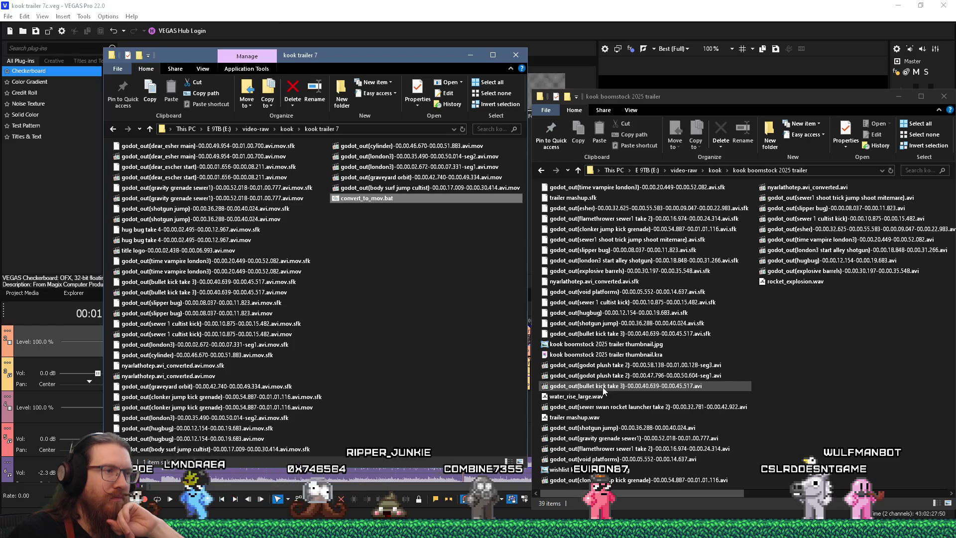
Step: Convert the sewer swan rocket launcher recording with convert_to_mov.bat and move the .avi.mov into kook trailer 7
left_click_drag(610, 406, 455, 300)
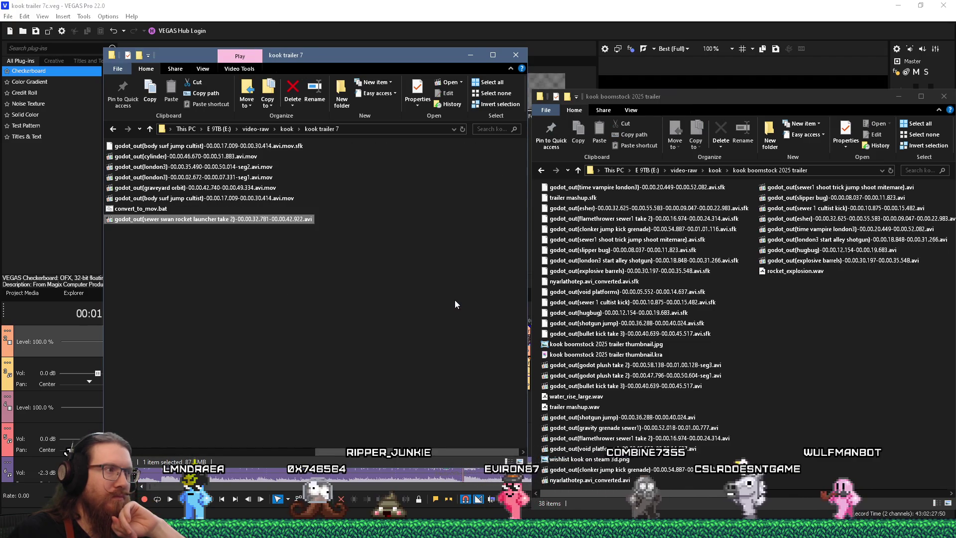
mouse_move(297, 222)
left_mouse_down()
mouse_move(846, 343)
mouse_move(817, 367)
left_mouse_up()
left_click_drag(565, 281, 366, 208)
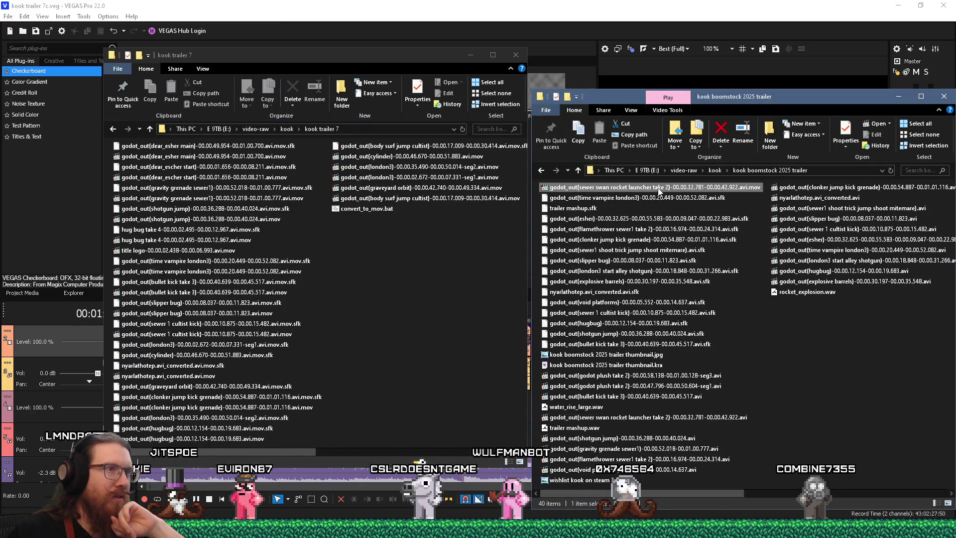
left_click_drag(658, 191, 450, 273)
left_click(529, 299)
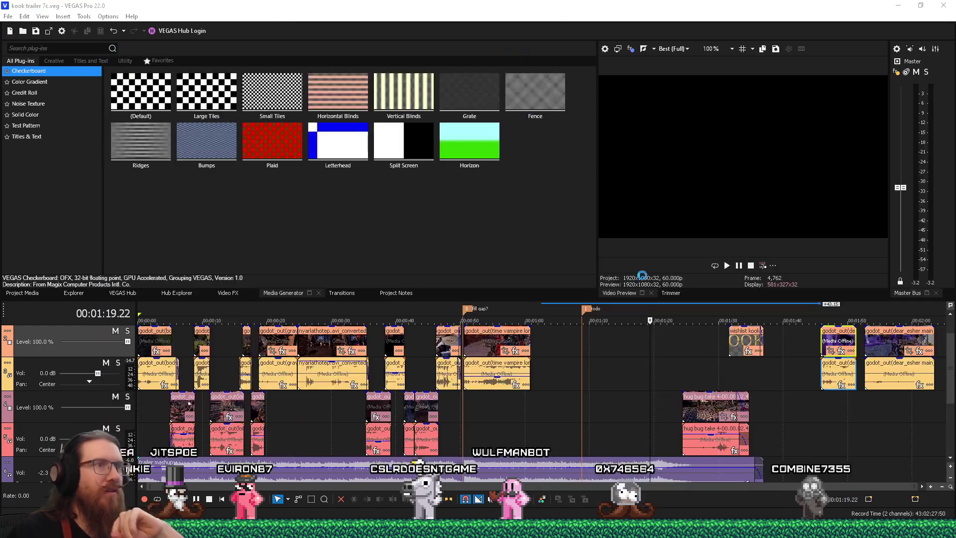
Step: Add the sewer swan .avi.mov file from kook trailer 7 to the VEGAS timeline
scroll(746, 423, "right", 5)
key("alt+Tab")
mouse_move(320, 220)
left_mouse_down()
mouse_move(537, 281)
mouse_move(721, 358)
left_mouse_up()
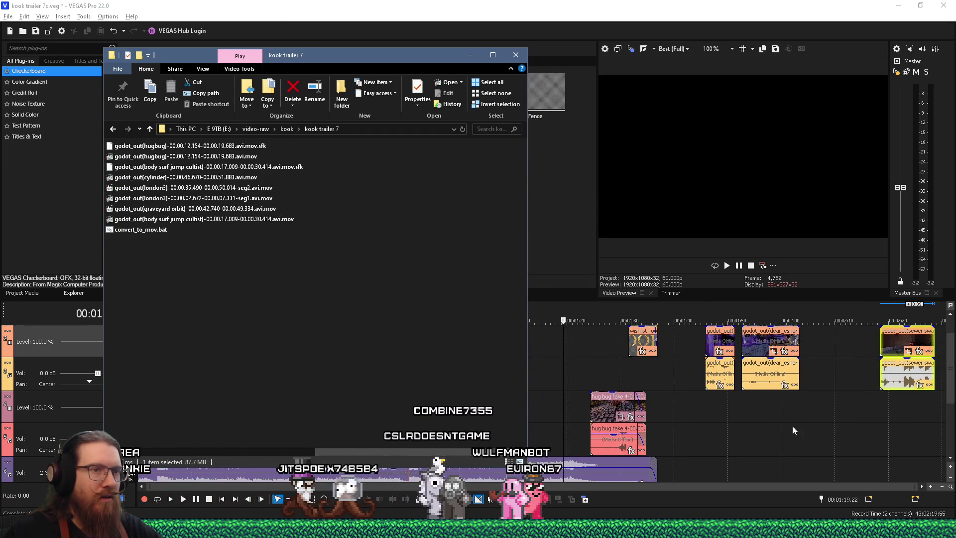
left_click(849, 417)
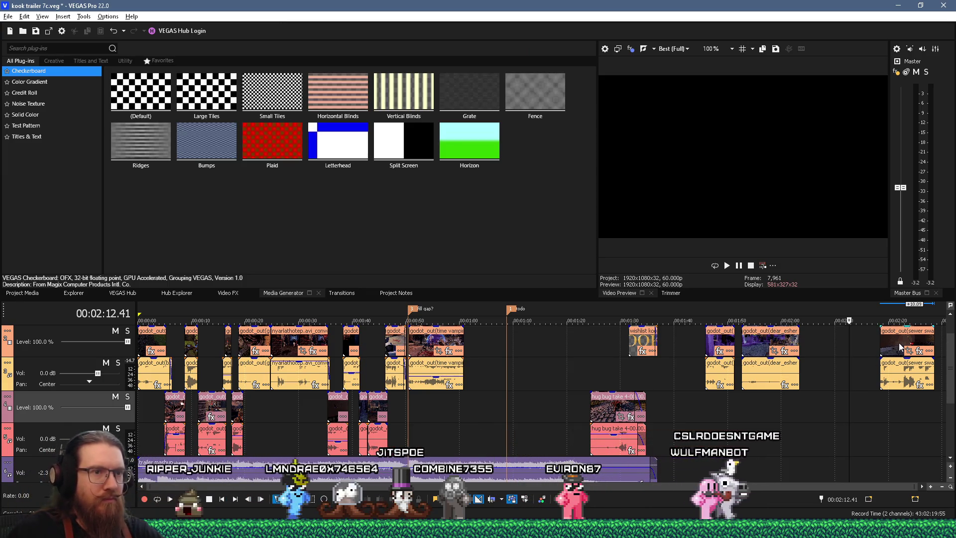
Step: Place the sewer swan clip on the lower tracks near 0:57 and play it back
mouse_move(899, 347)
left_mouse_down()
mouse_move(906, 440)
mouse_move(907, 383)
mouse_move(482, 403)
left_mouse_up()
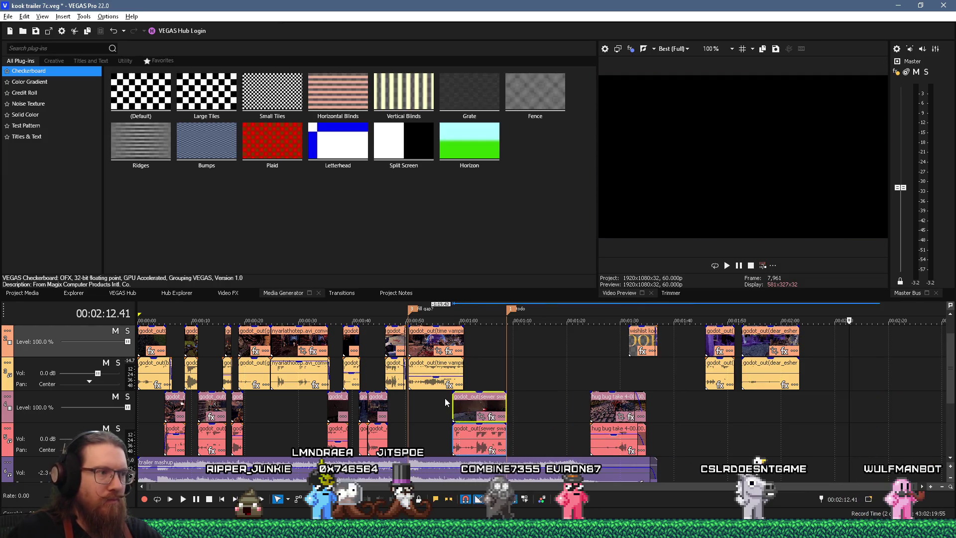
left_click(445, 398)
key("space")
left_click_drag(467, 406, 475, 406)
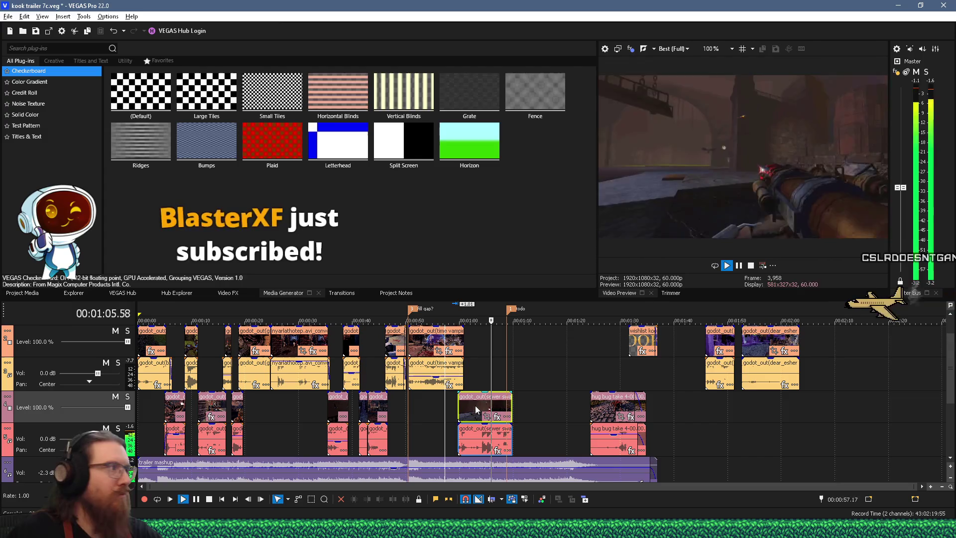
key("space")
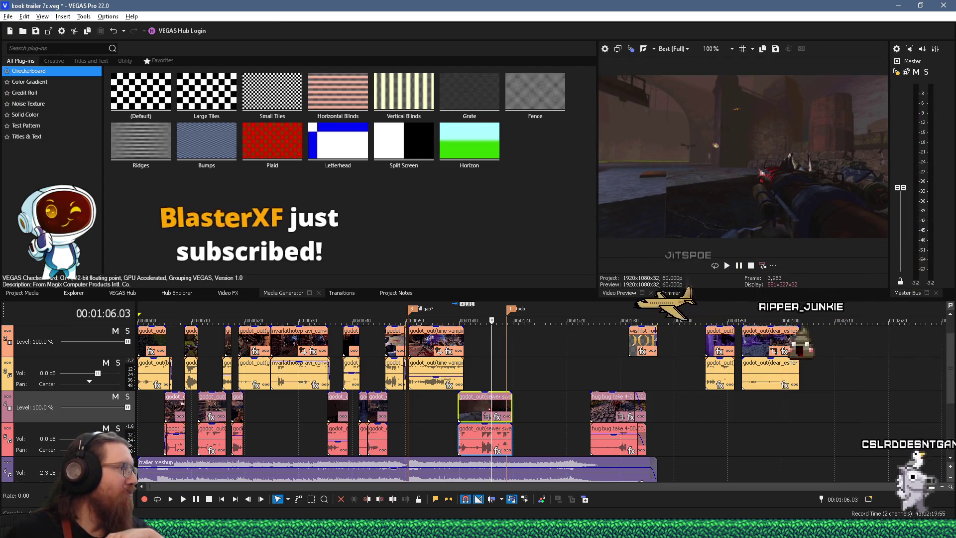
key("alt+Tab")
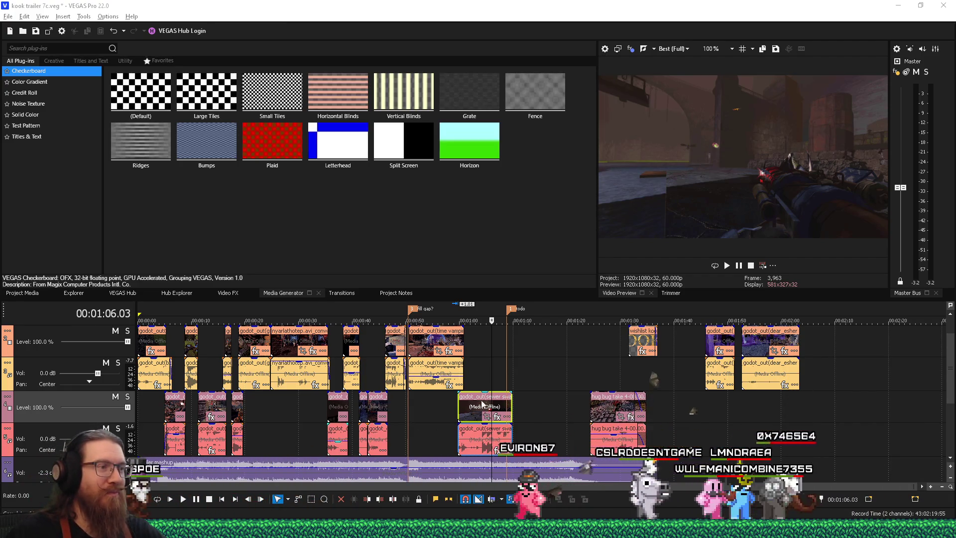
Step: Nudge the sewer swan clip slightly later and replay the section around 1:02 to check it
left_click(471, 380)
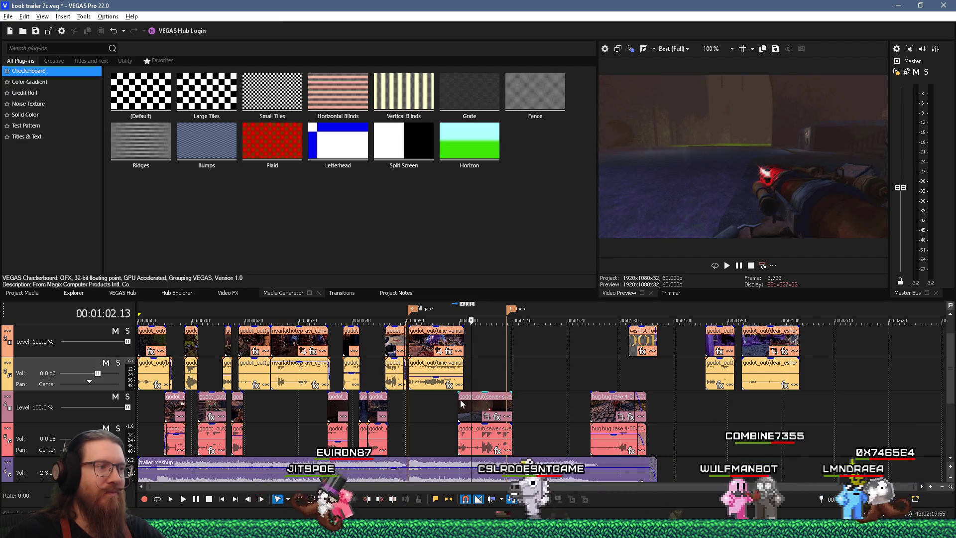
left_click_drag(459, 399, 465, 398)
left_click(457, 411)
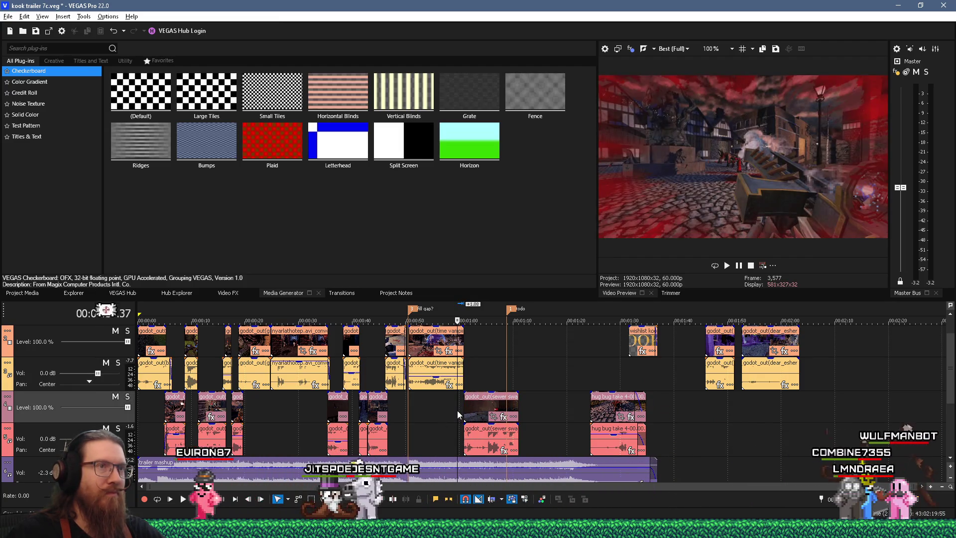
key("space")
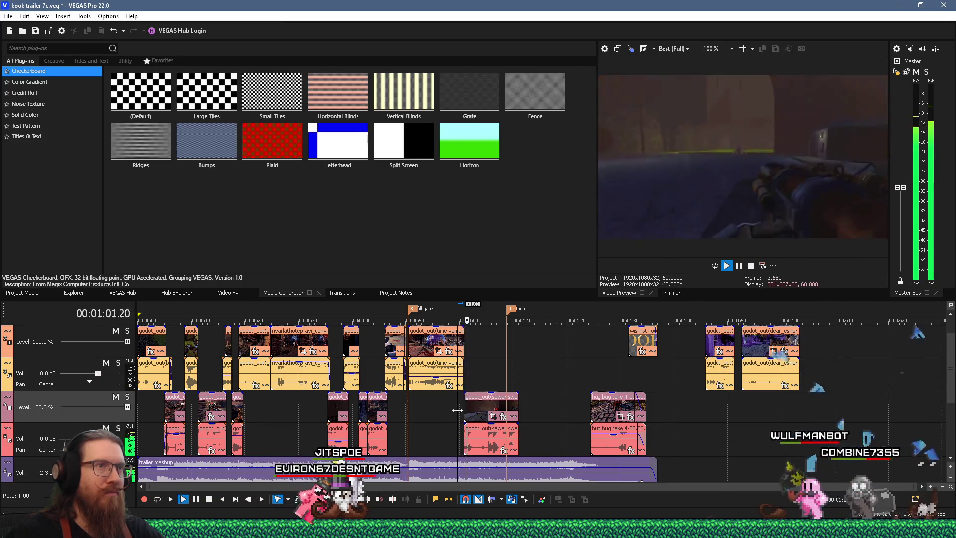
key("space")
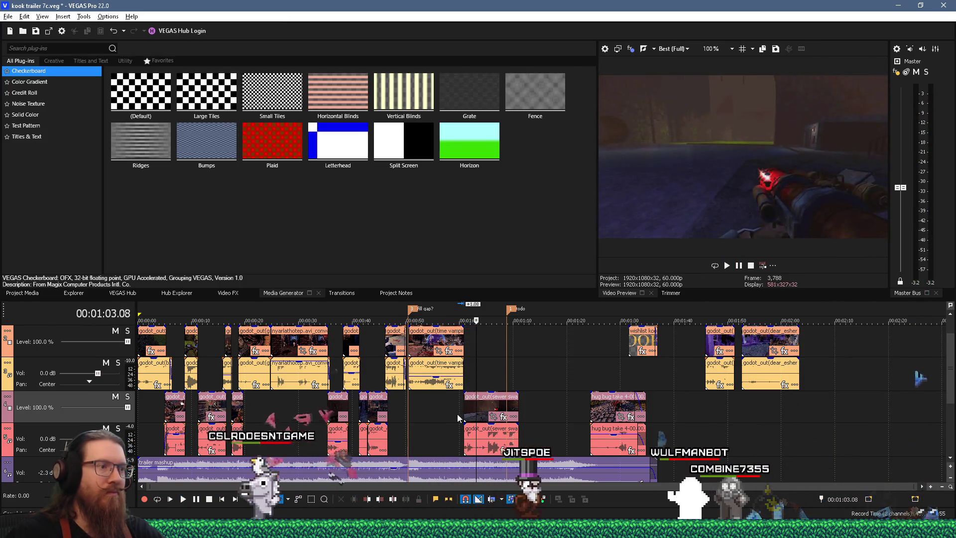
scroll(457, 413, "up", 5)
Step: Preview from about 1:00 and trim the sewer swan clip's end earlier, near 1:09
left_click(501, 368)
key("space")
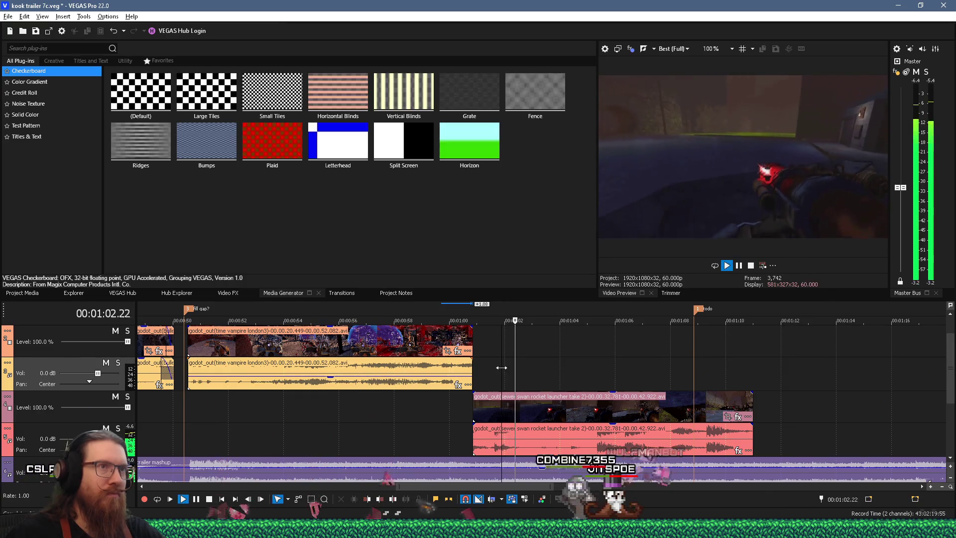
left_click(481, 376)
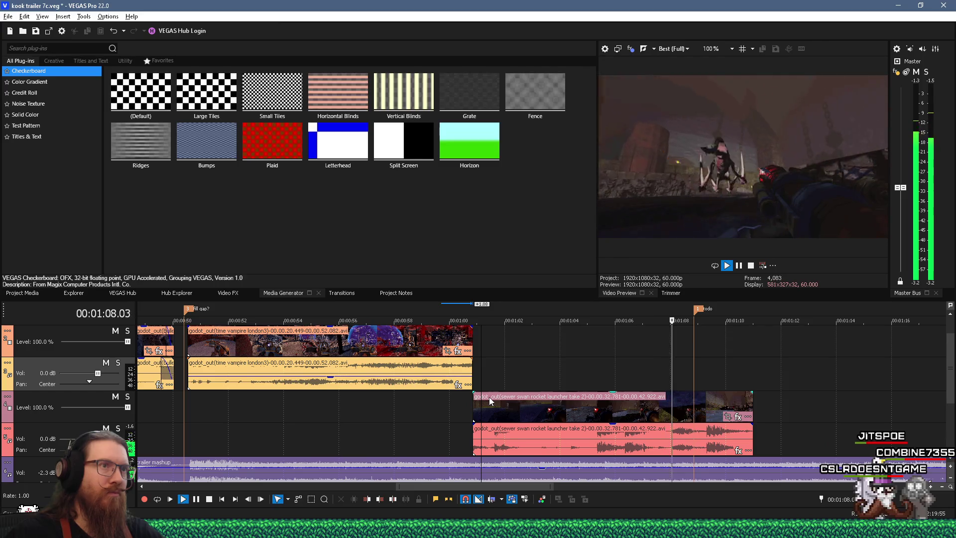
key("space")
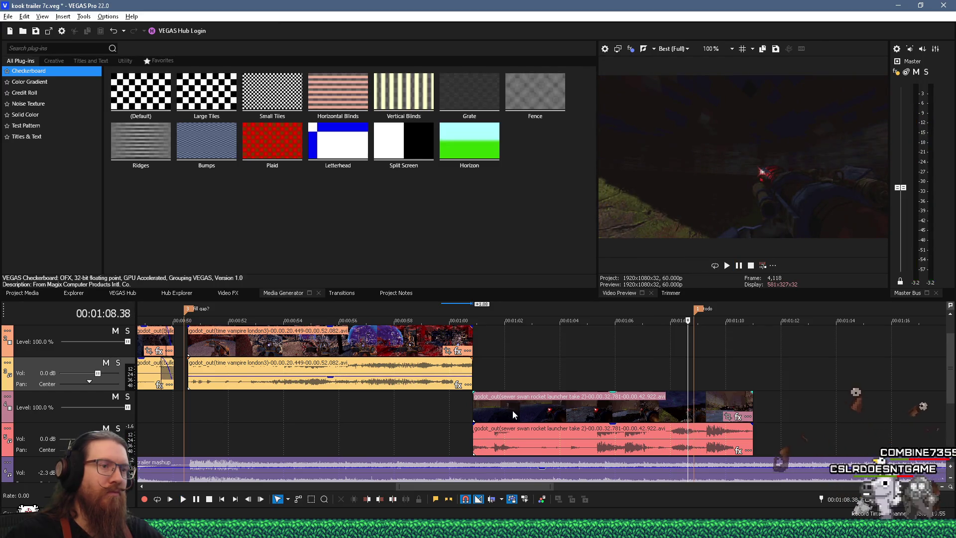
key("space")
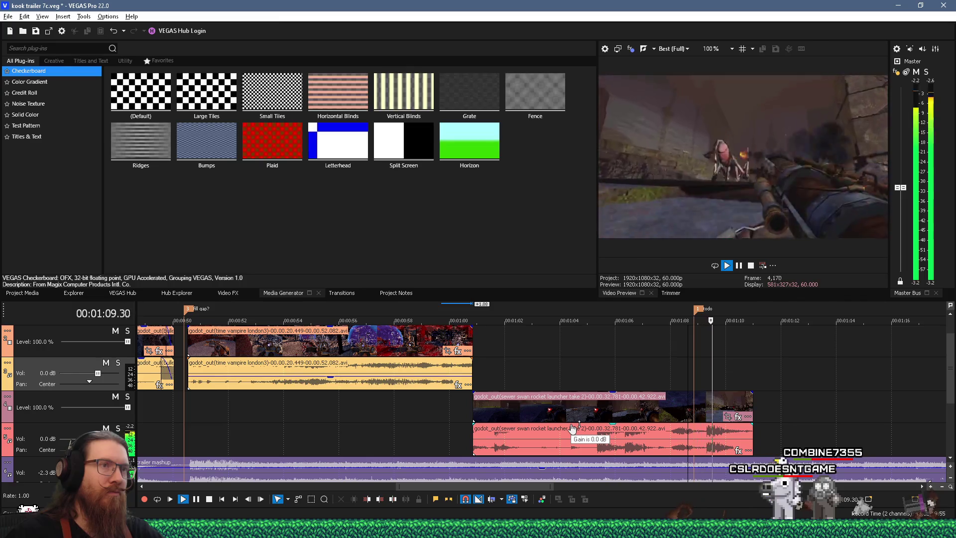
key("space")
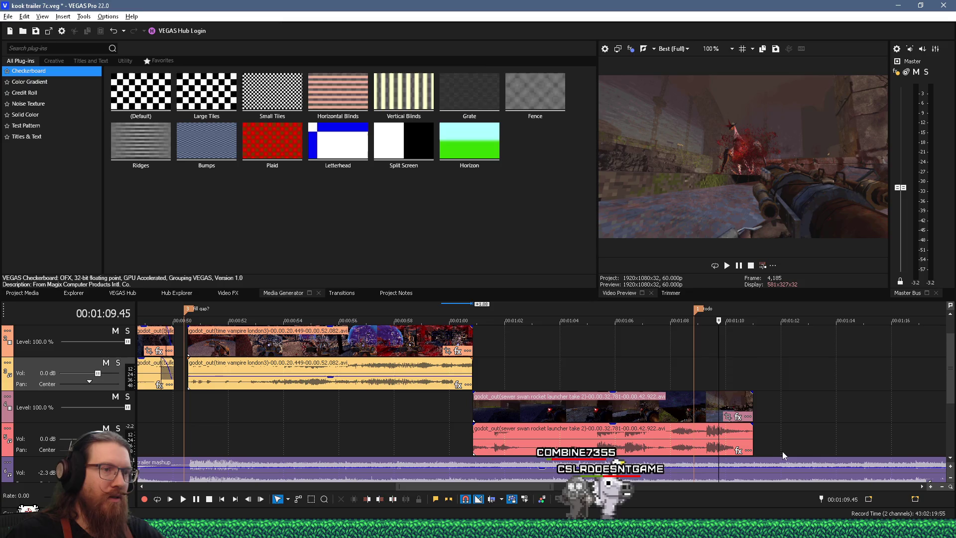
left_click_drag(752, 440, 703, 440)
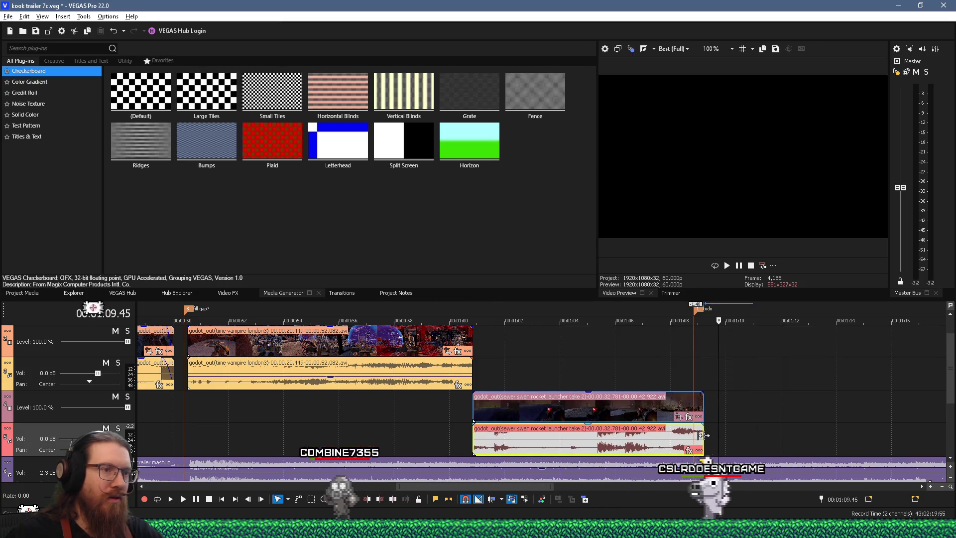
left_click(459, 409)
key("space")
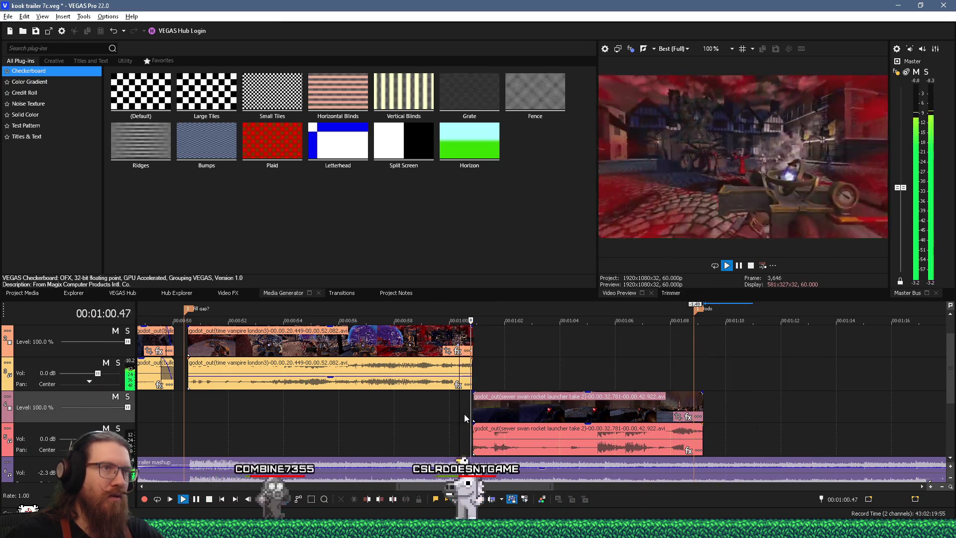
key("space")
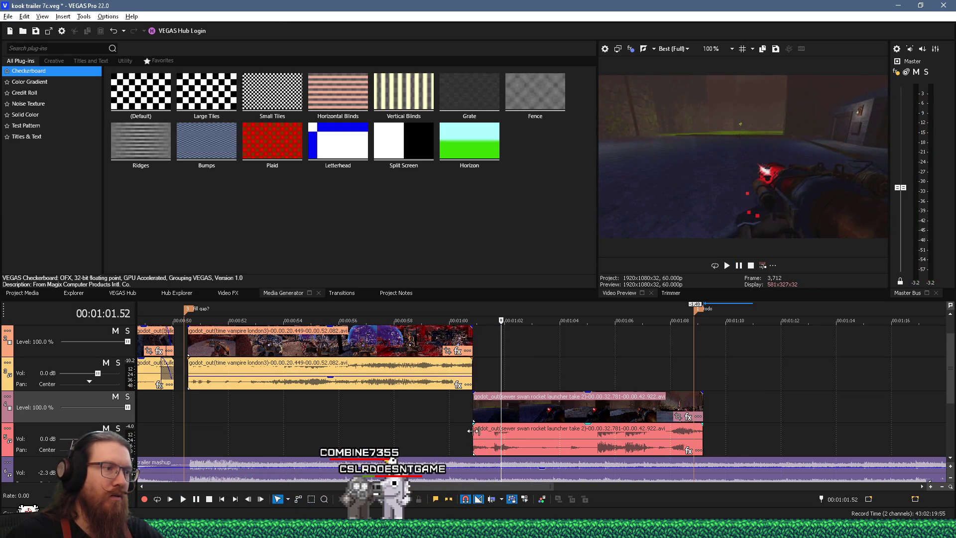
Step: Extend the sewer swan clip's start slightly earlier so it begins where london3 ends, then replay
left_click(464, 424)
key("space")
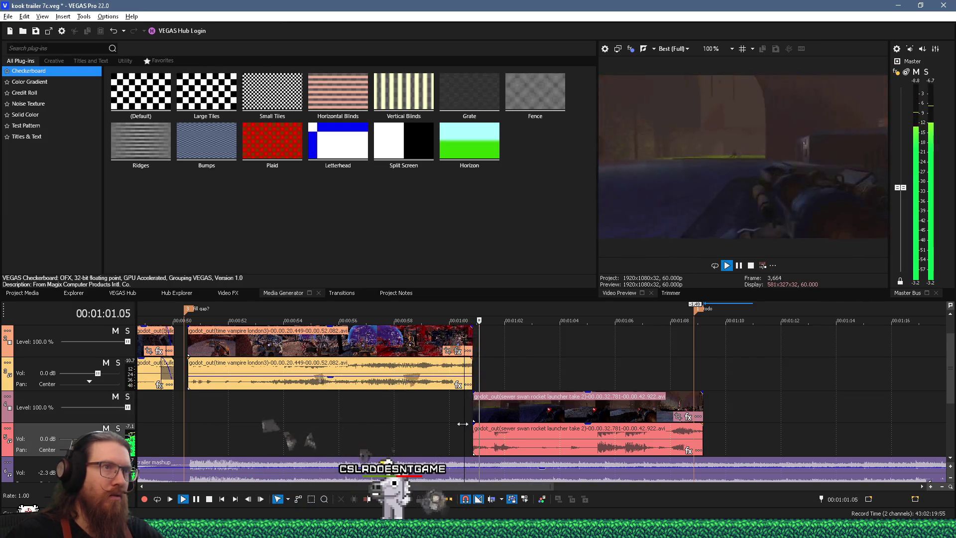
left_click_drag(474, 437, 463, 439)
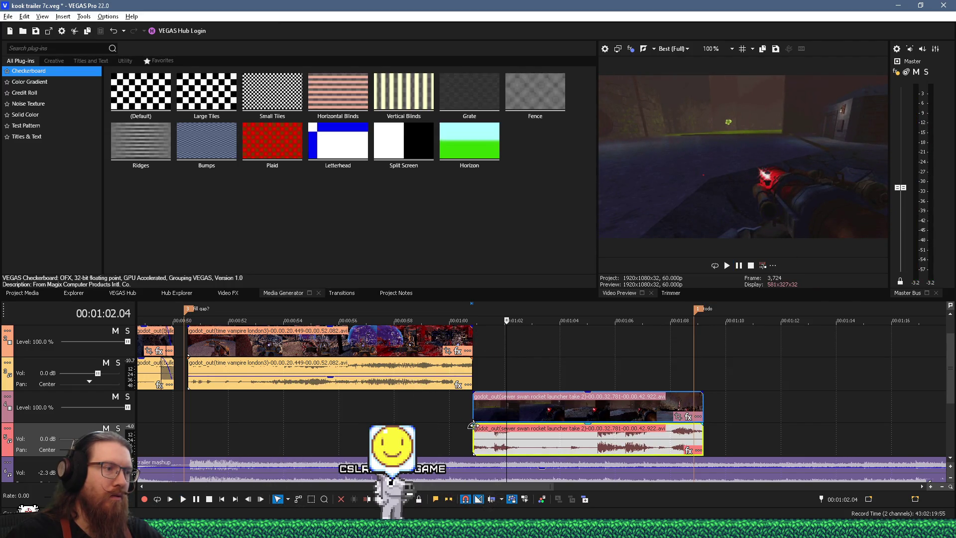
left_click(459, 416)
key("space")
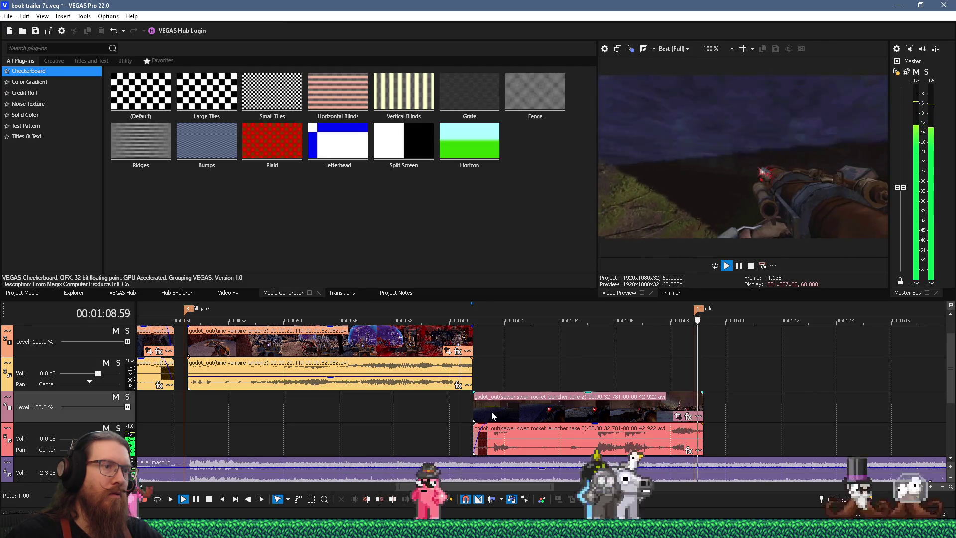
key("space")
key("Left")
key("Left")
key("Left")
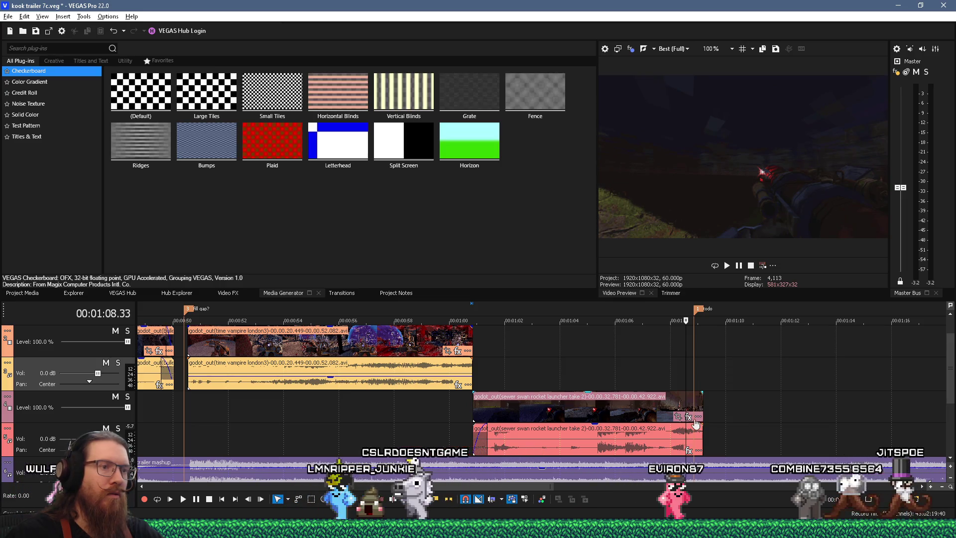
scroll(689, 401, "down", 3)
scroll(702, 423, "down", 3)
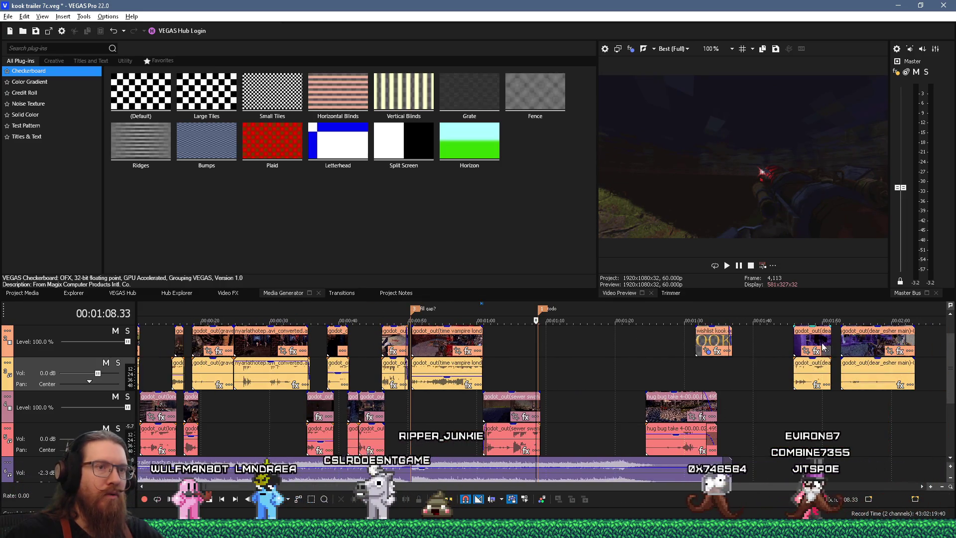
Step: Move the dear_escher start clip left to 1:08.33 and play across the join from 1:06.44
left_click_drag(817, 343, 558, 343)
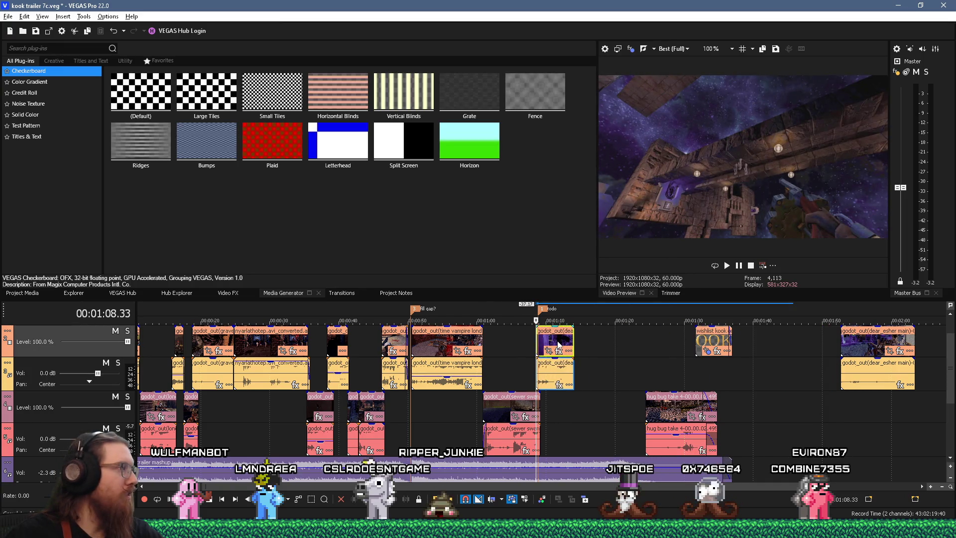
scroll(546, 364, "up", 6)
left_click(670, 351)
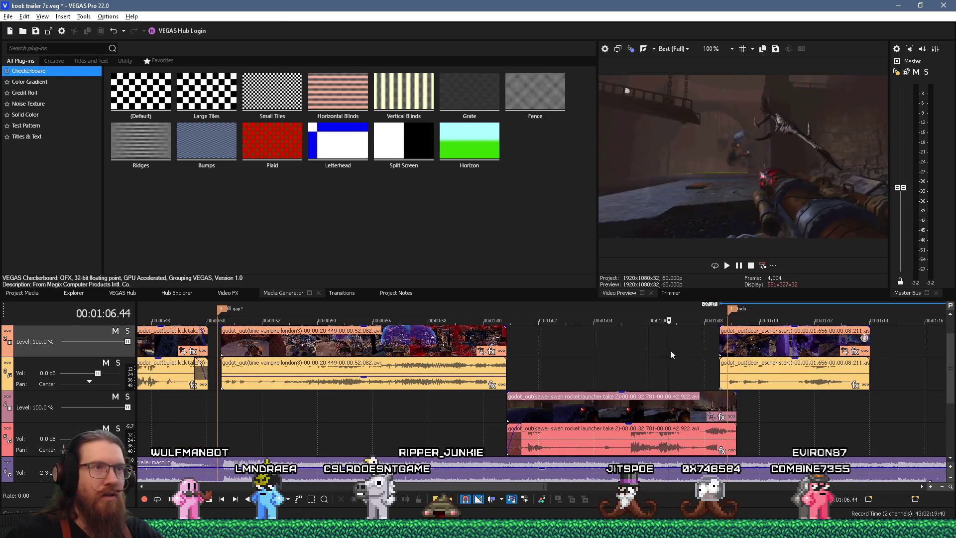
key("space")
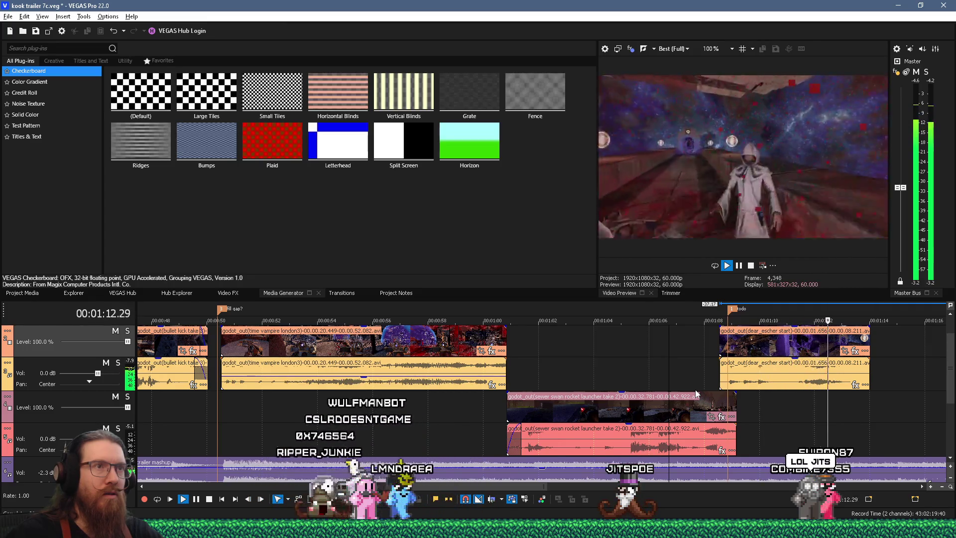
key("space")
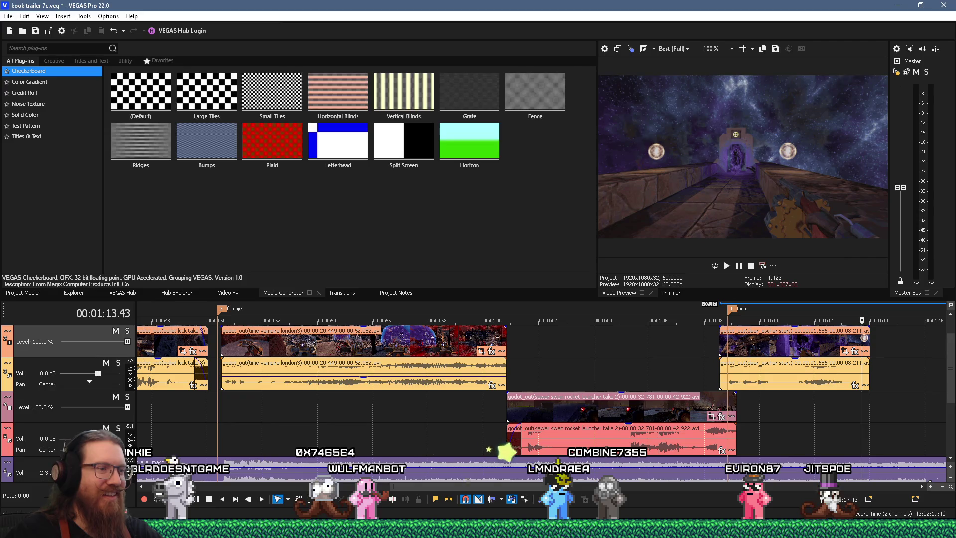
scroll(700, 375, "down", 6)
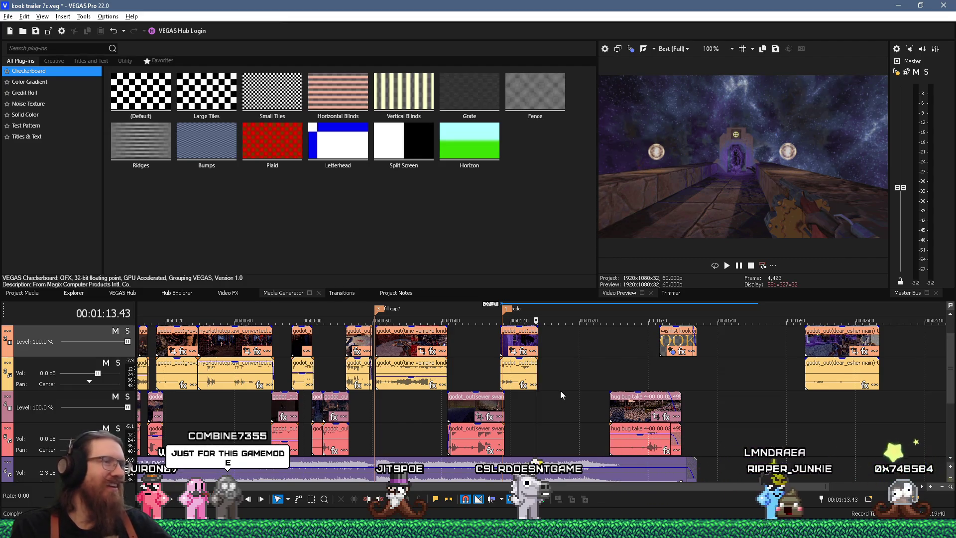
left_click(530, 408)
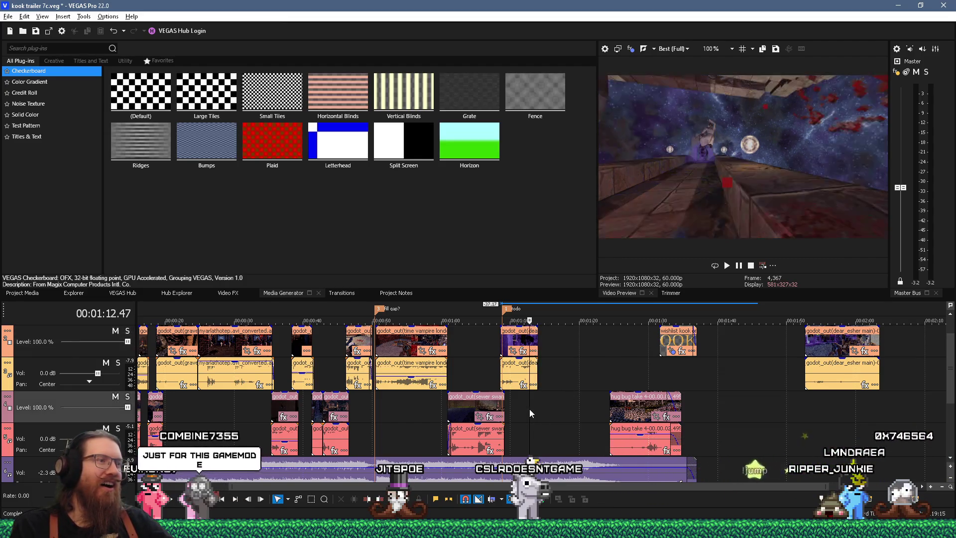
left_click(525, 410)
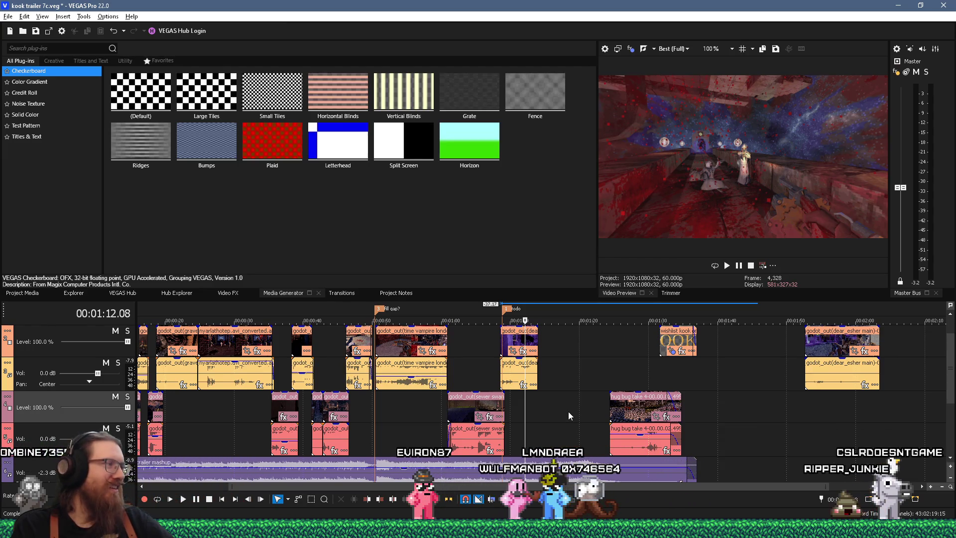
scroll(544, 378, "down", 2)
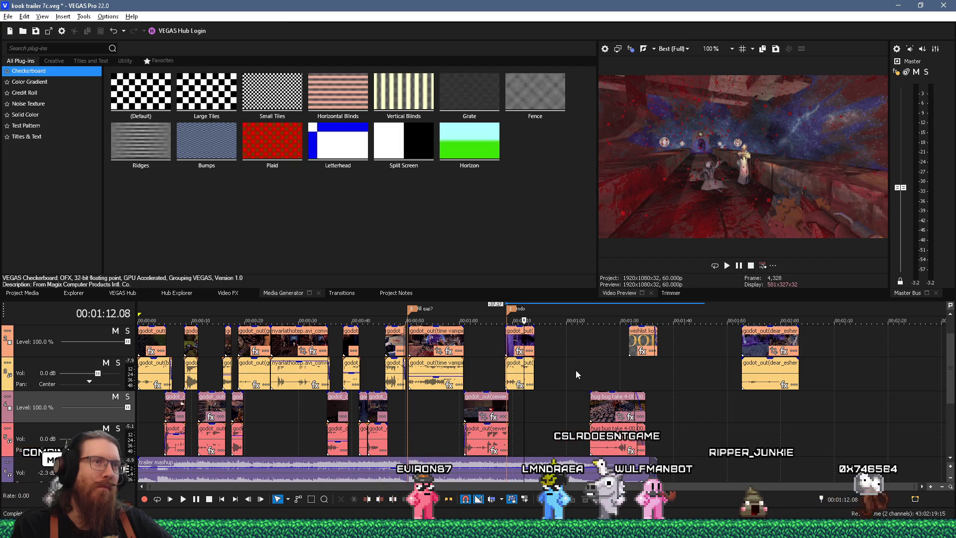
scroll(576, 368, "up", 4)
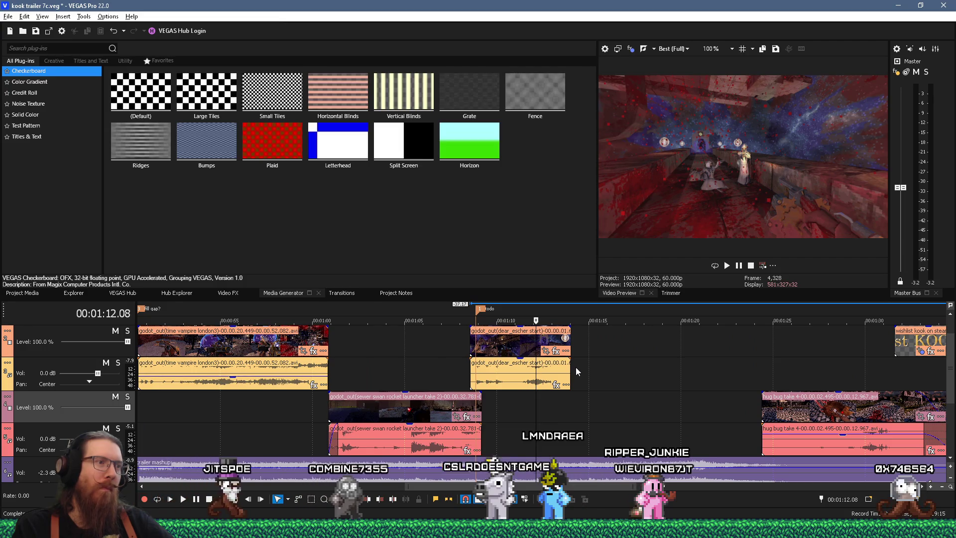
scroll(576, 366, "down", 4)
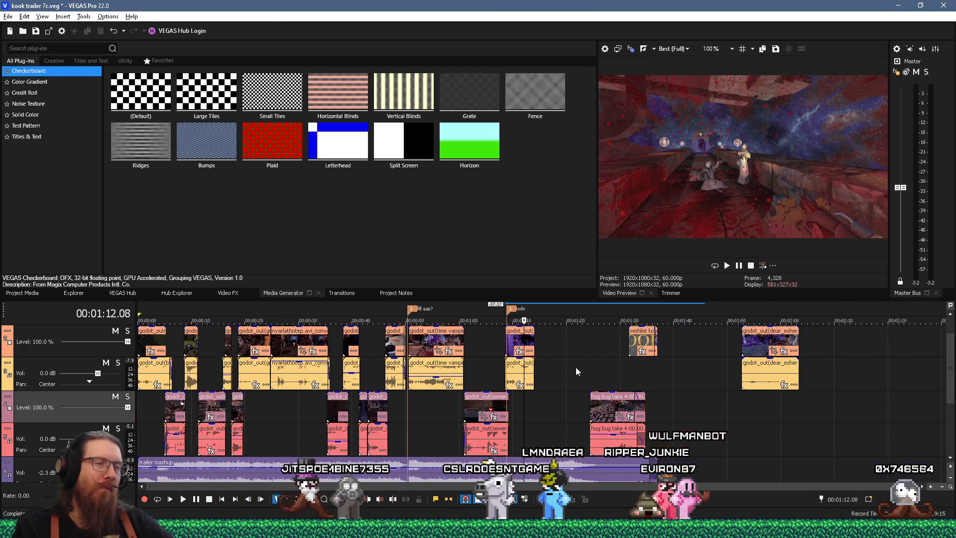
left_click(742, 393)
key("space")
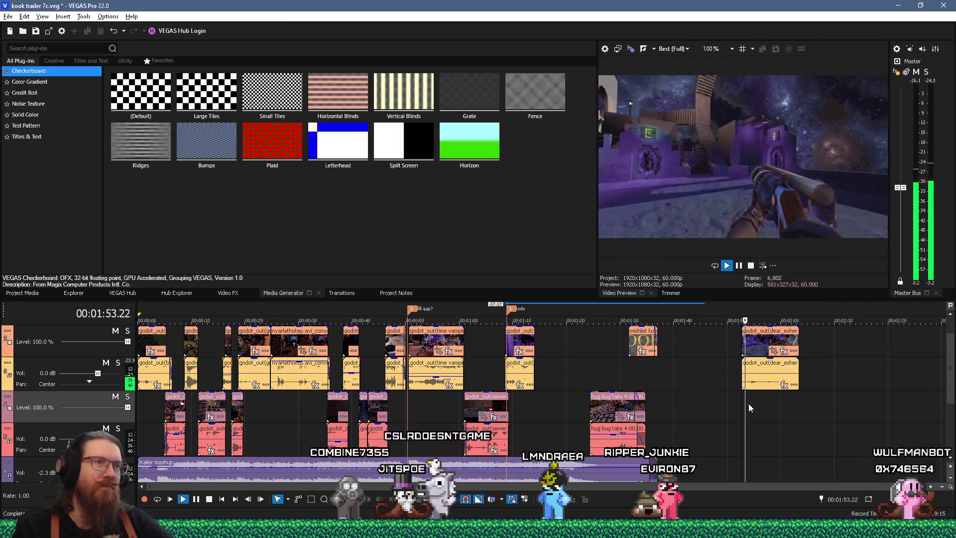
key("space")
scroll(574, 408, "up", 2)
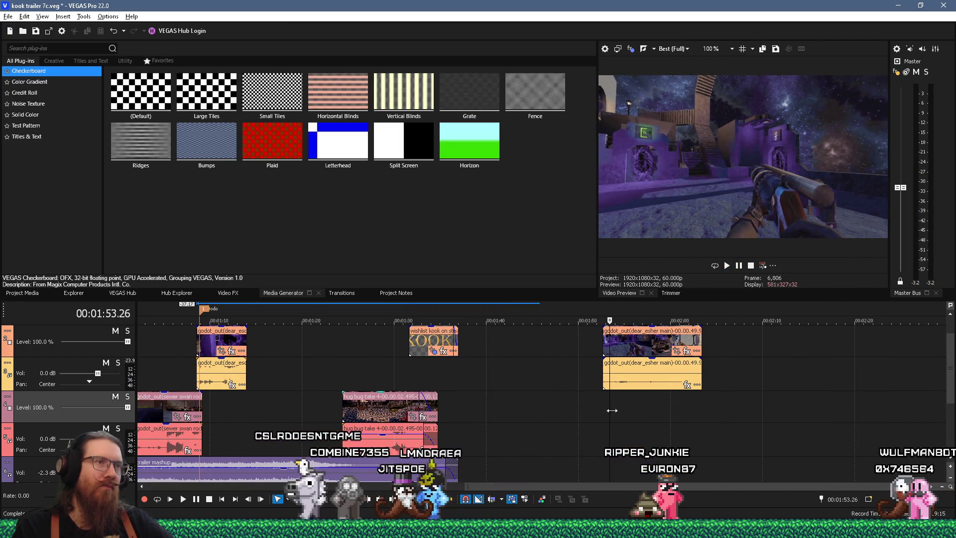
scroll(647, 408, "down", 2)
left_click(498, 381)
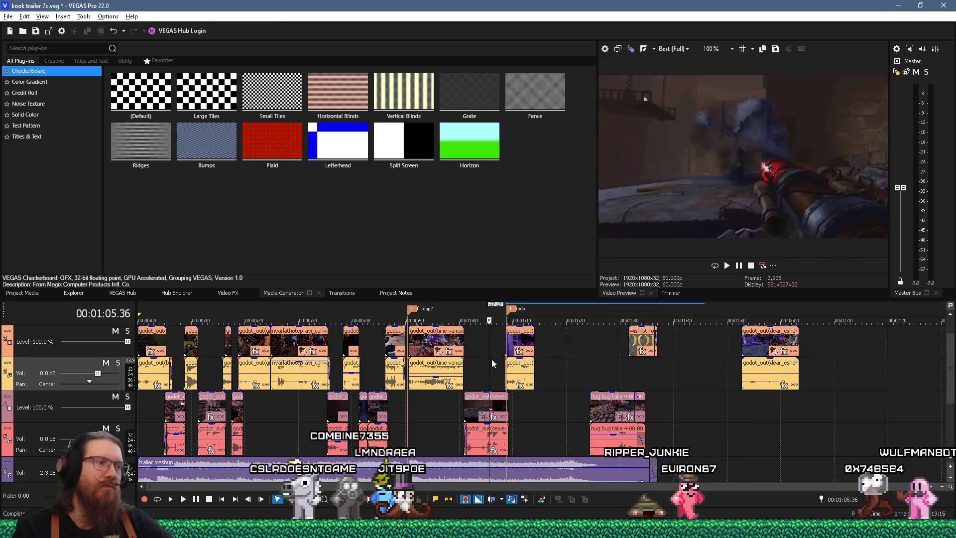
Step: Turn down the sewer swan clip's audio gain and play back to hear it
scroll(489, 357, "up", 2)
left_click_drag(525, 423, 533, 434)
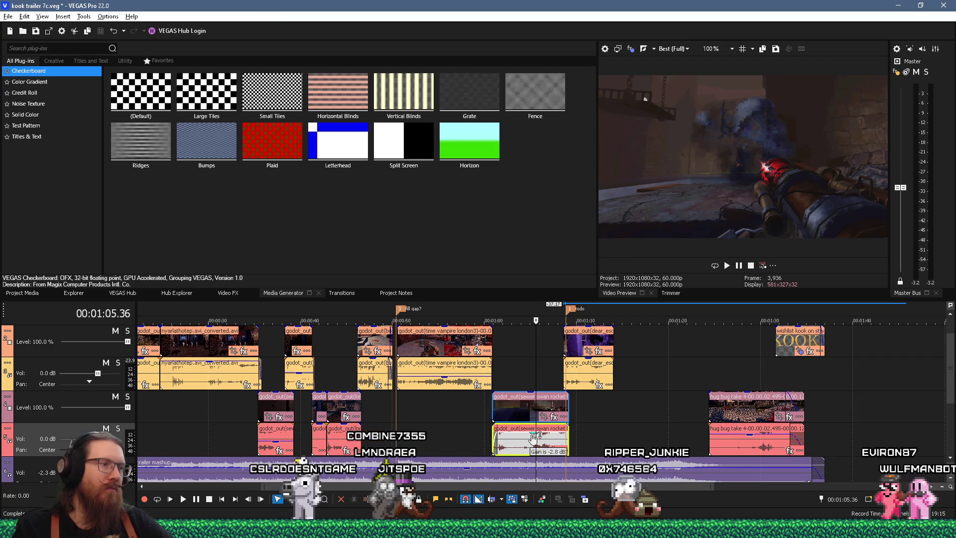
left_click(545, 347)
key("space")
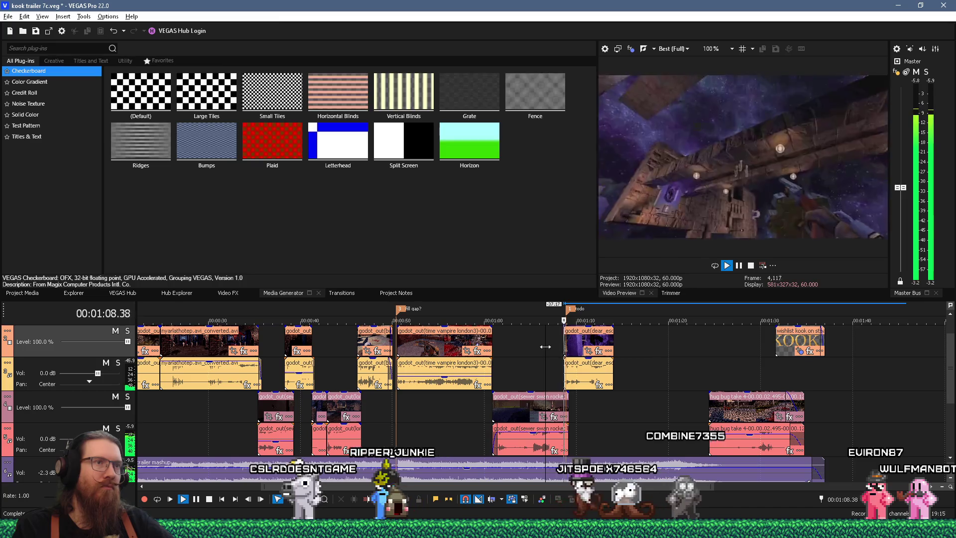
key("space")
Step: Make the dear_escher start clip begin exactly at 1:08.28 and preview from there
scroll(546, 356, "up", 5)
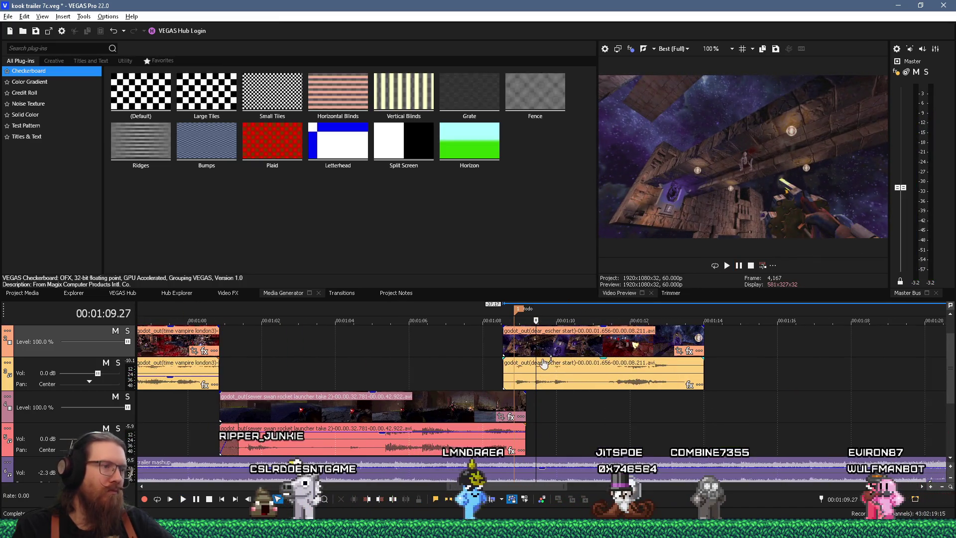
left_click(485, 375)
key("Right")
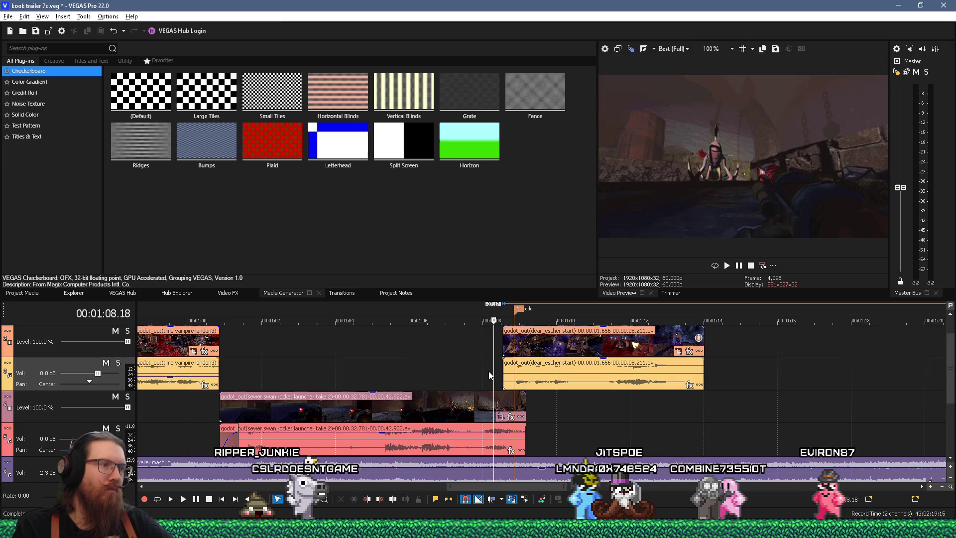
key("Right")
key("Right")
key("Right")
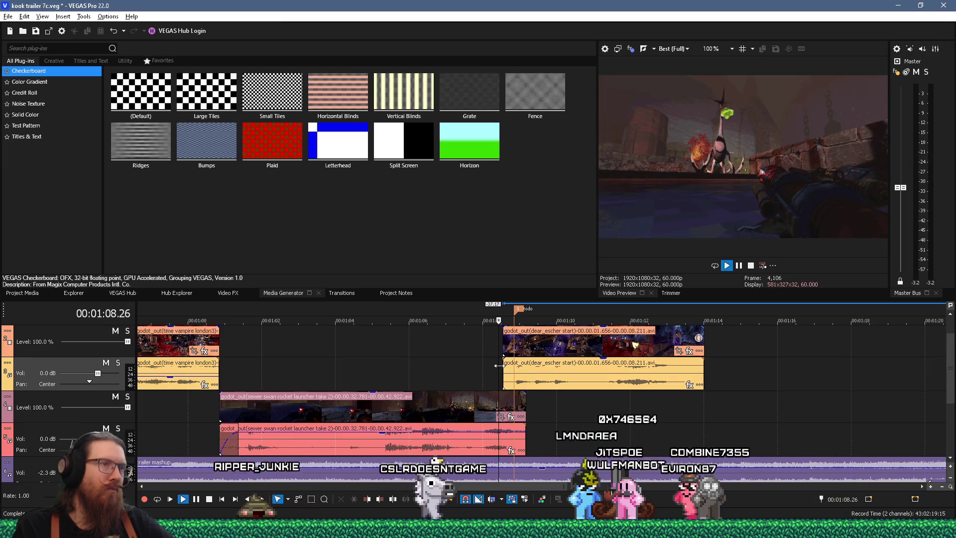
key("Left")
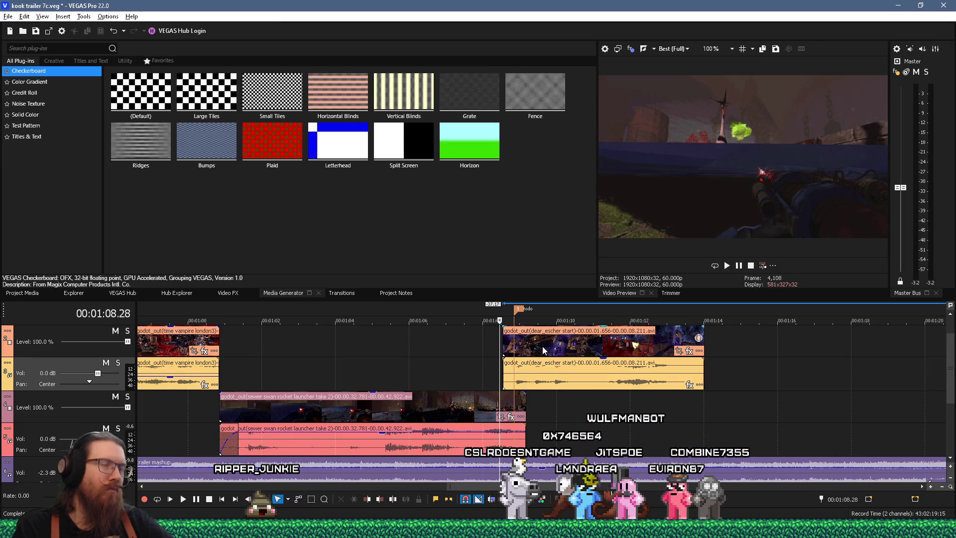
left_click_drag(545, 345, 543, 347)
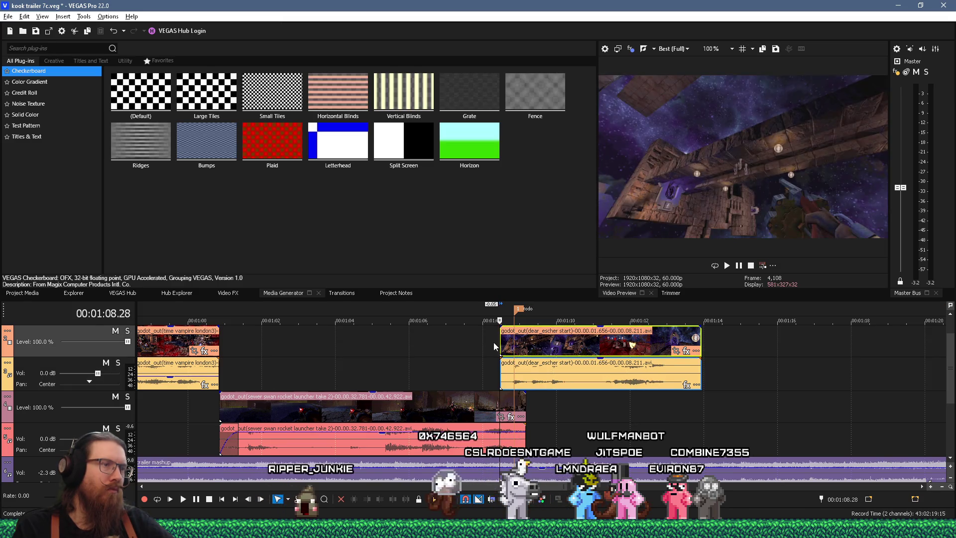
key("space")
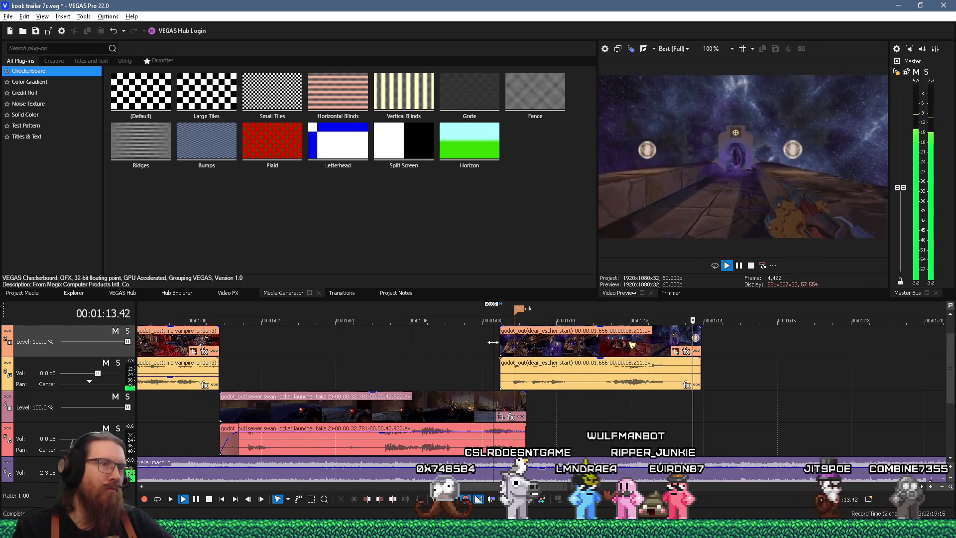
key("space")
scroll(674, 386, "down", 10)
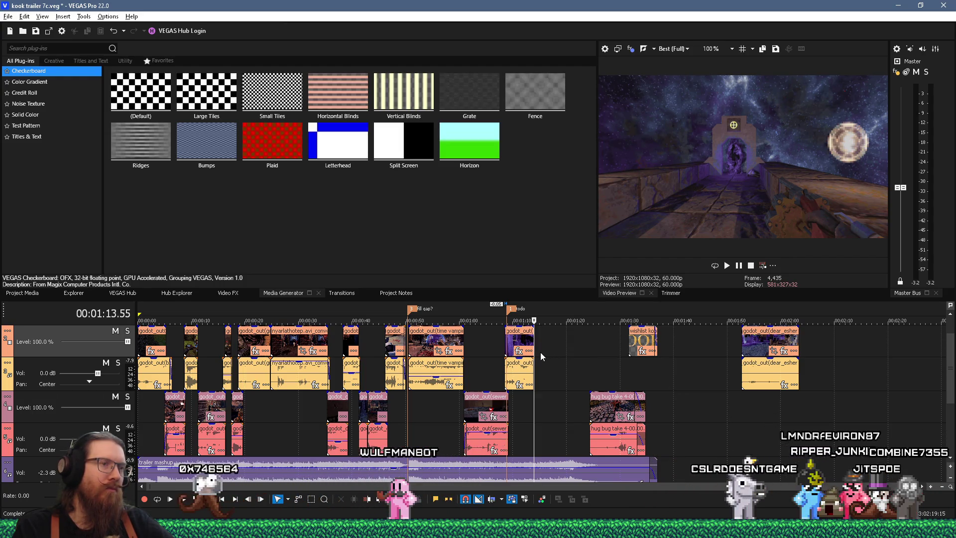
scroll(518, 348, "up", 3)
Step: Move the dear_escher start clip out to about 2:16 and slot the dear_esher main clip in at 1:08
right_click(517, 347)
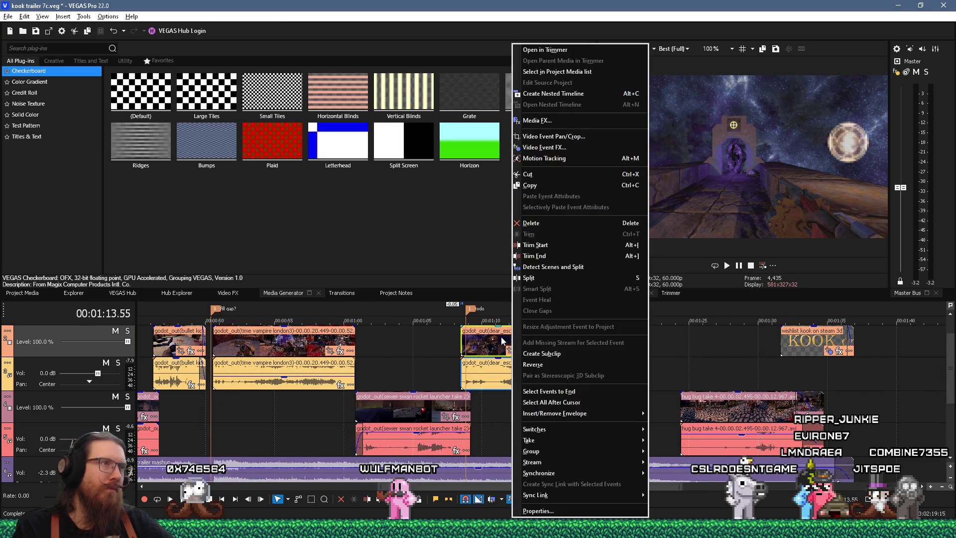
left_click(491, 336)
scroll(479, 339, "down", 3)
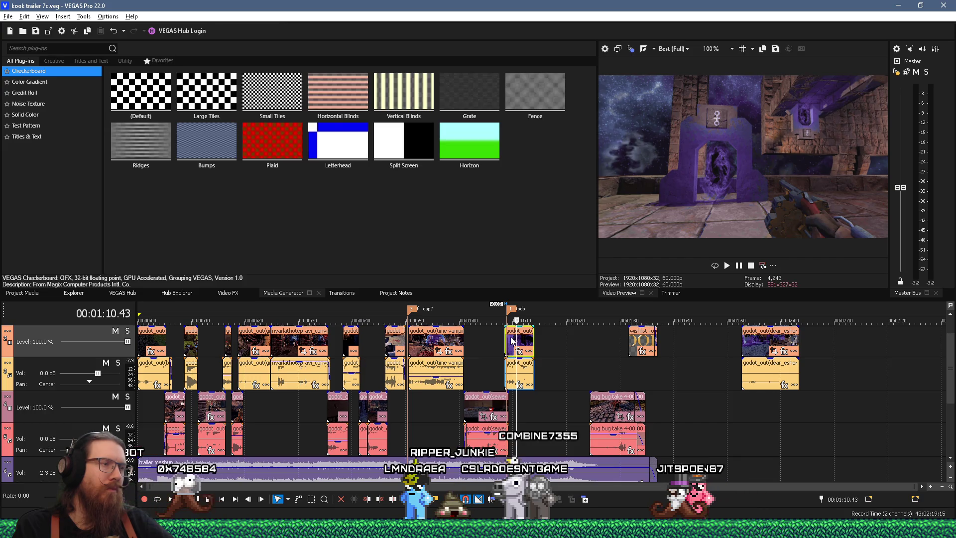
scroll(512, 341, "up", 6)
left_click(454, 343)
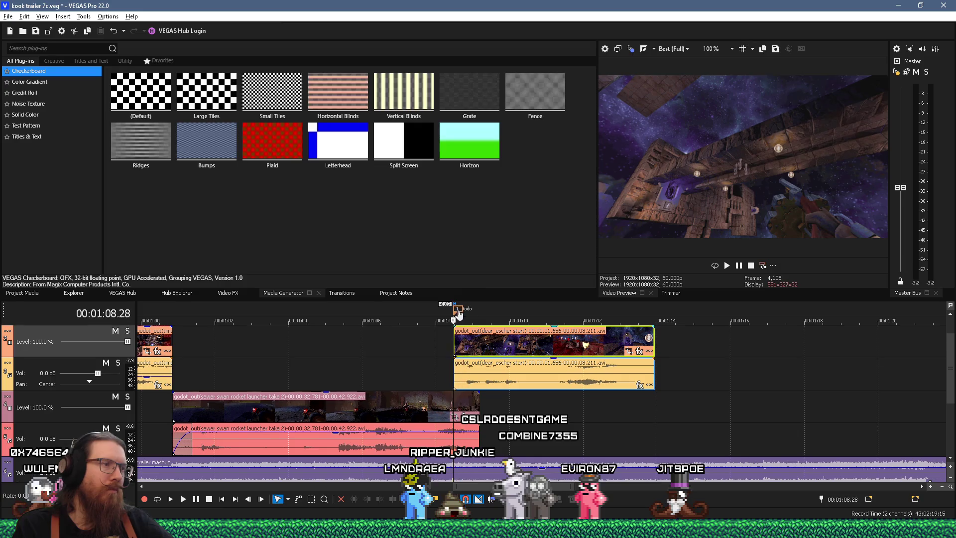
left_click(486, 338)
scroll(487, 339, "down", 5)
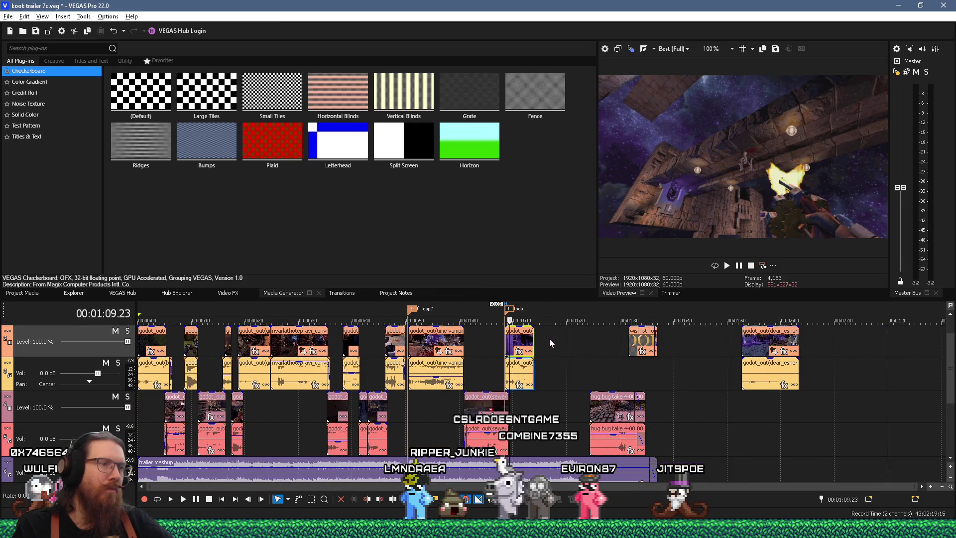
left_click_drag(524, 342, 882, 358)
left_click_drag(761, 351, 523, 349)
left_click(499, 344)
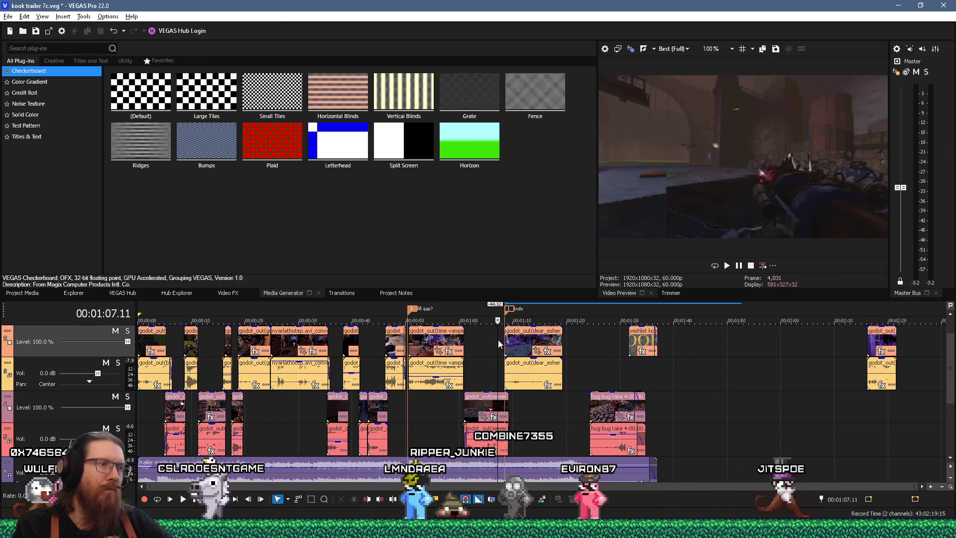
key("space")
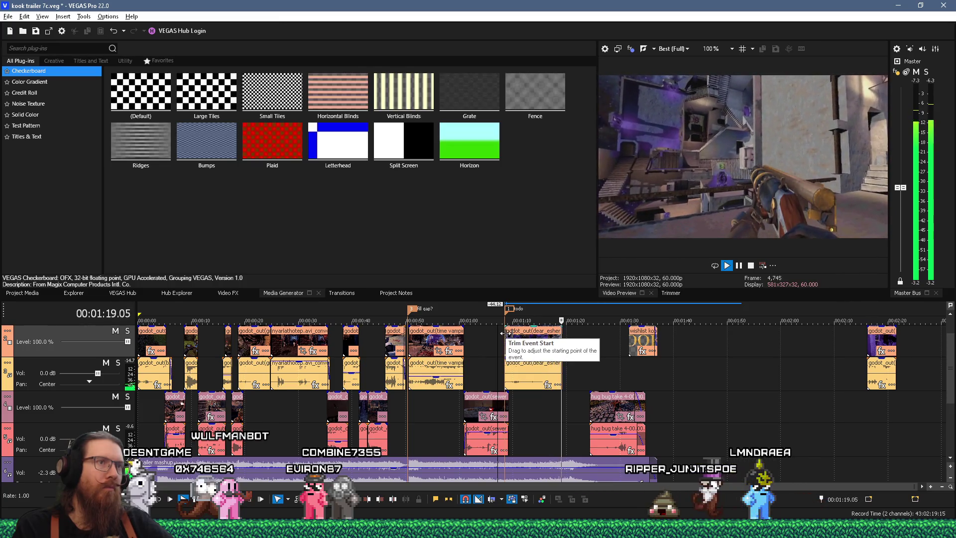
key("Return")
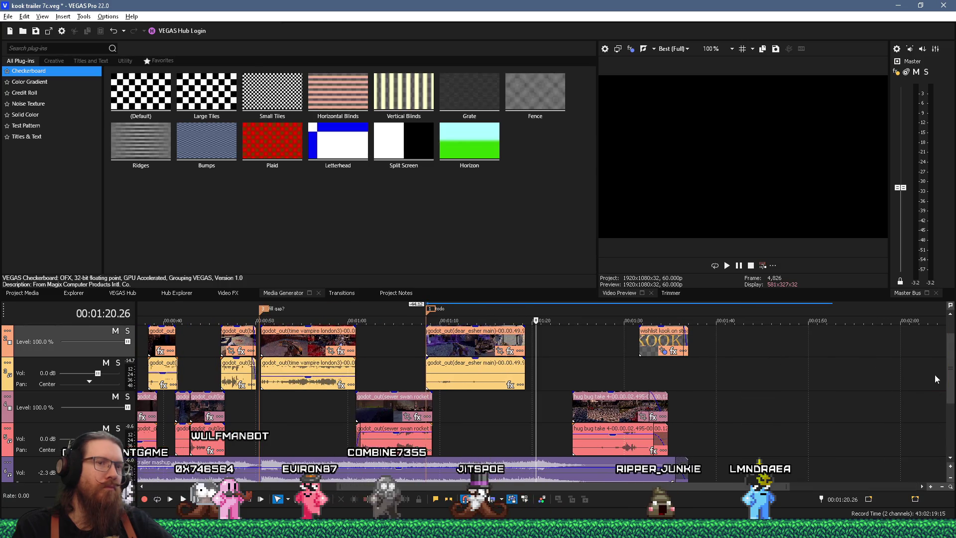
scroll(949, 341, "up", 1)
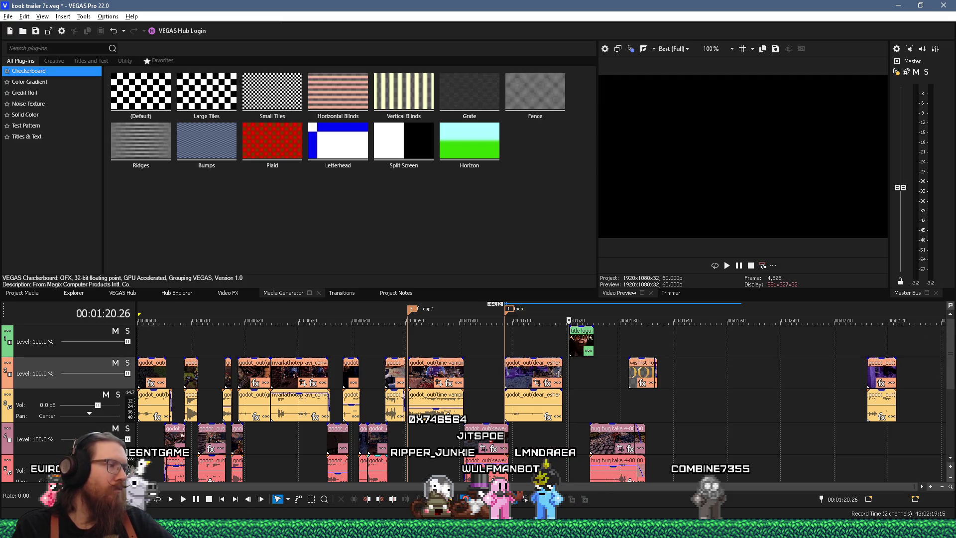
left_click(415, 529)
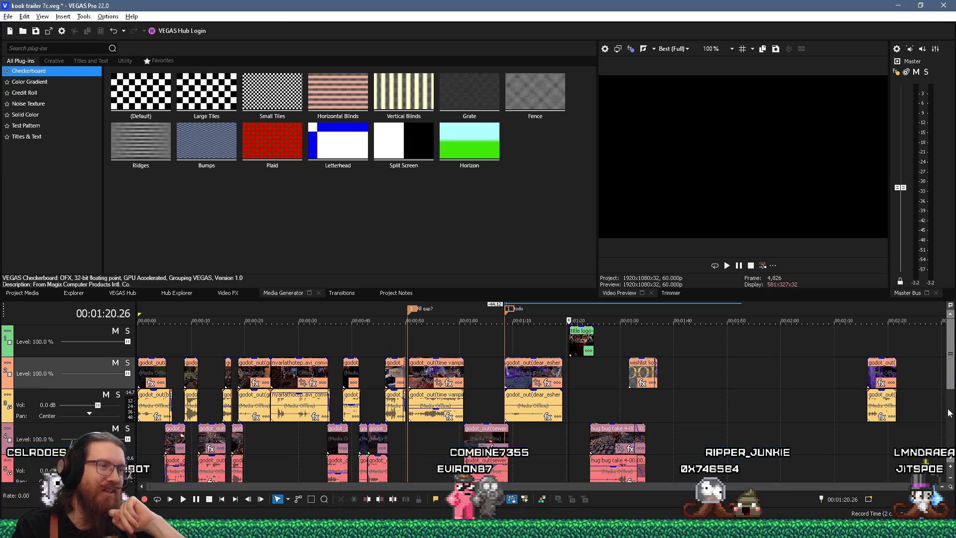
scroll(949, 362, "down", 1)
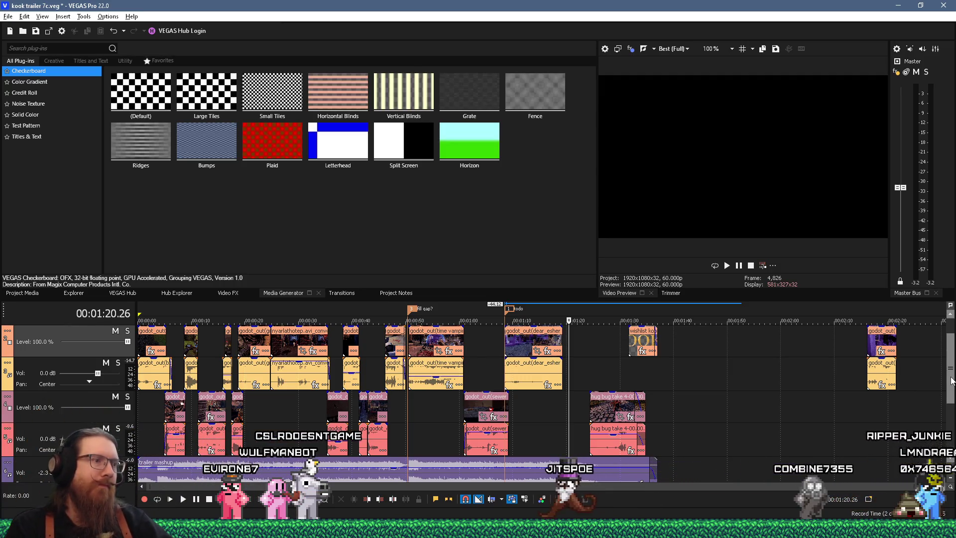
key("ctrl+z")
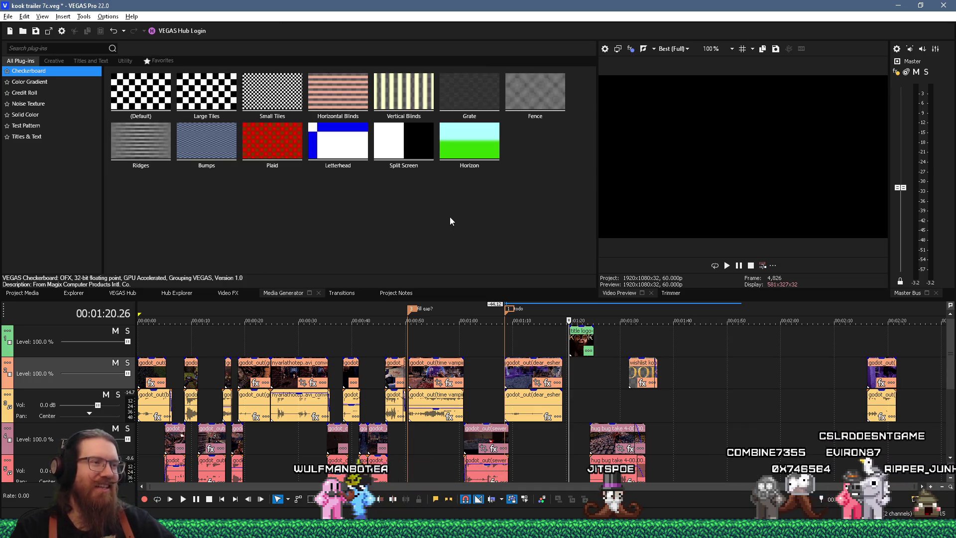
left_click(556, 455)
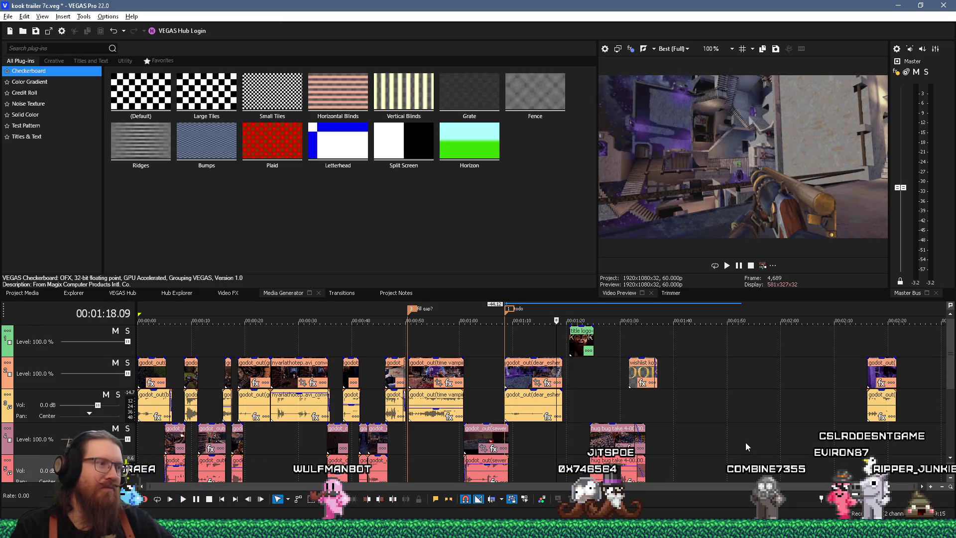
left_click(356, 339)
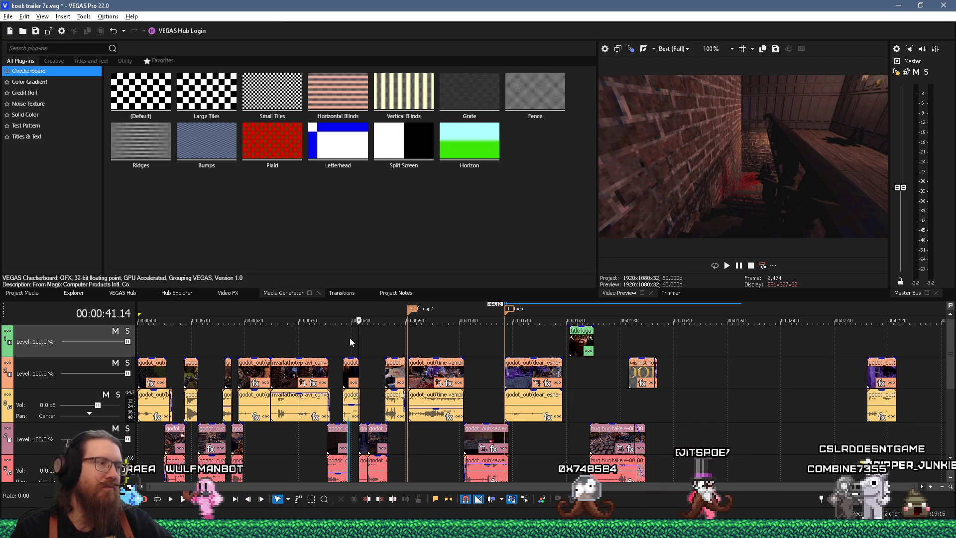
left_click(342, 343)
left_click(336, 348)
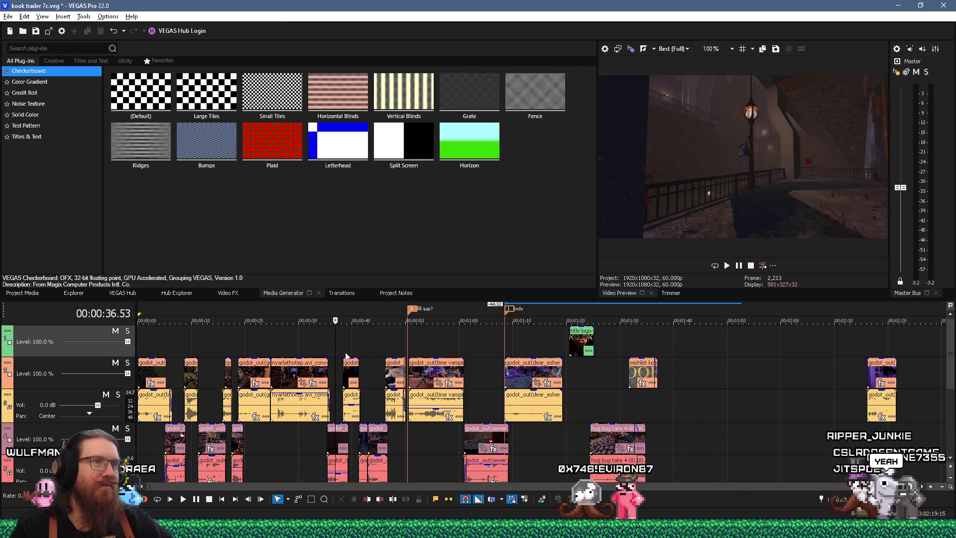
left_click(371, 363)
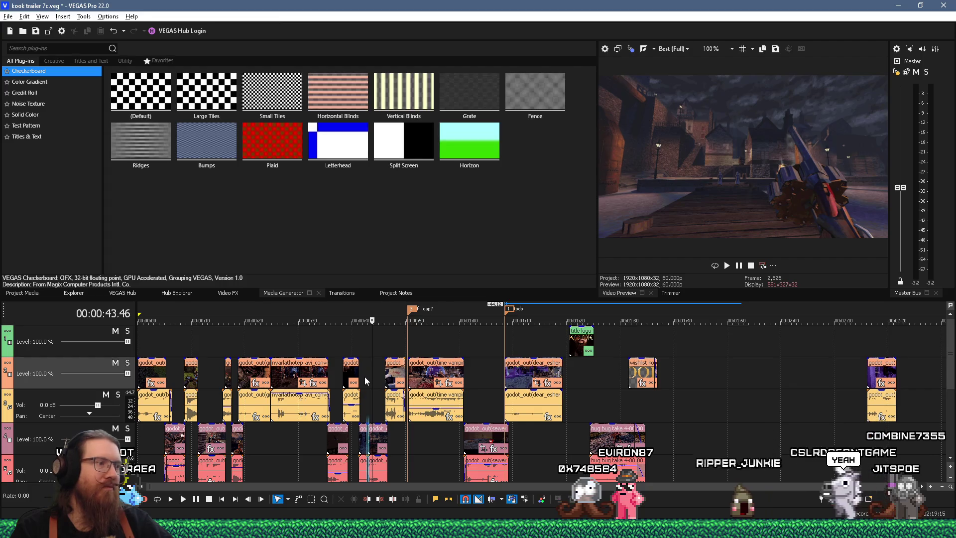
left_click(366, 380)
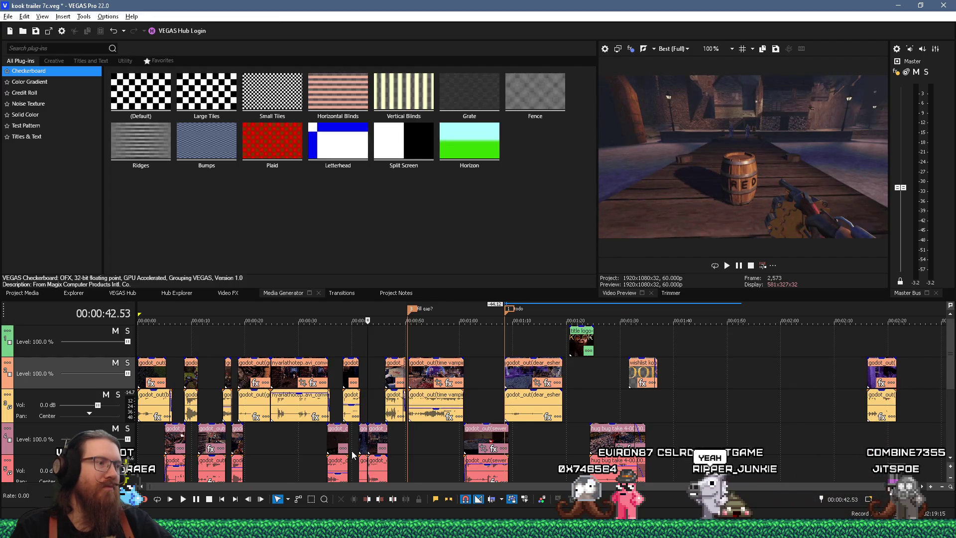
scroll(423, 441, "up", 3)
scroll(427, 441, "down", 3)
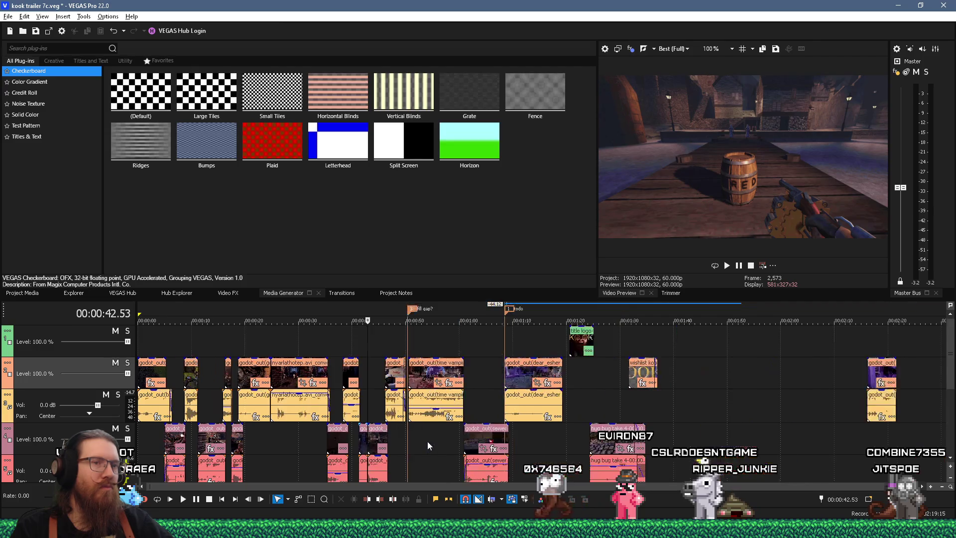
left_click(872, 441)
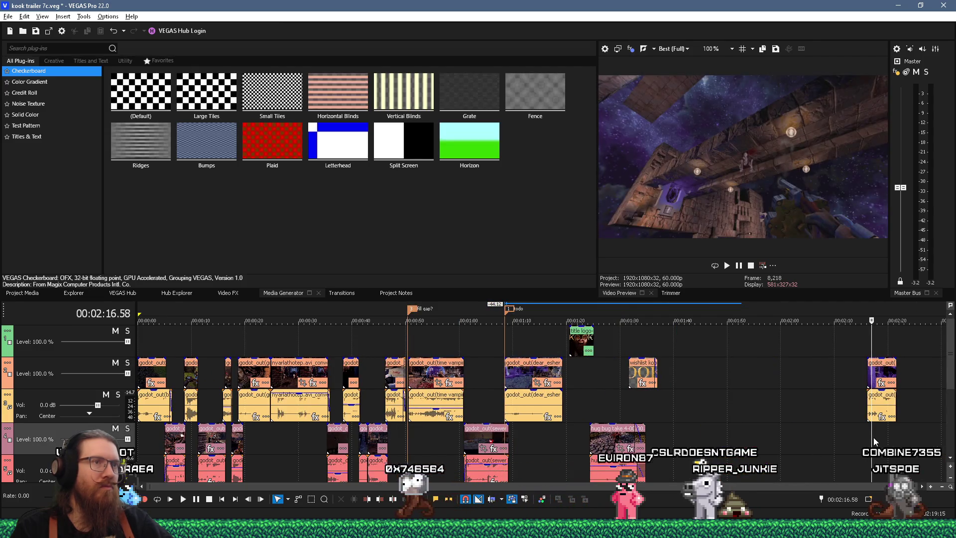
key("space")
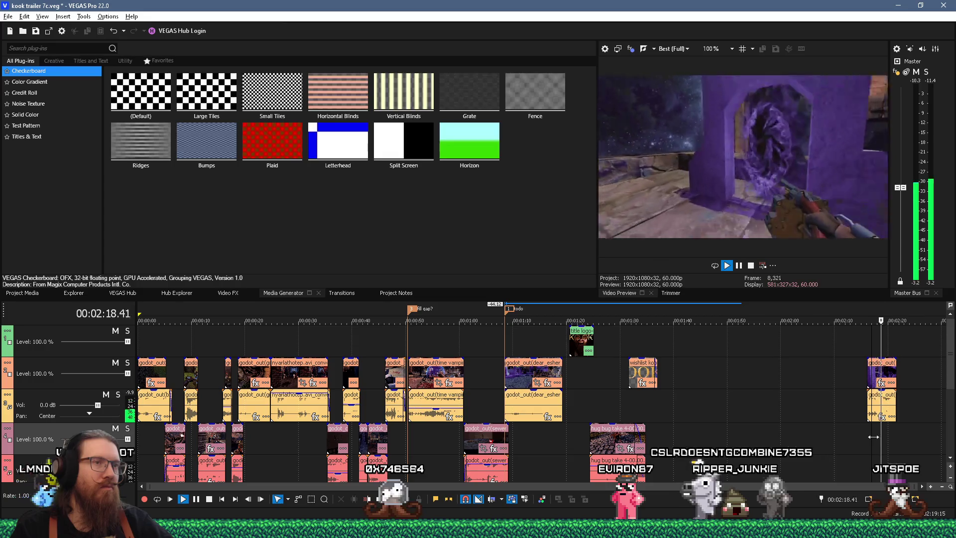
key("Return")
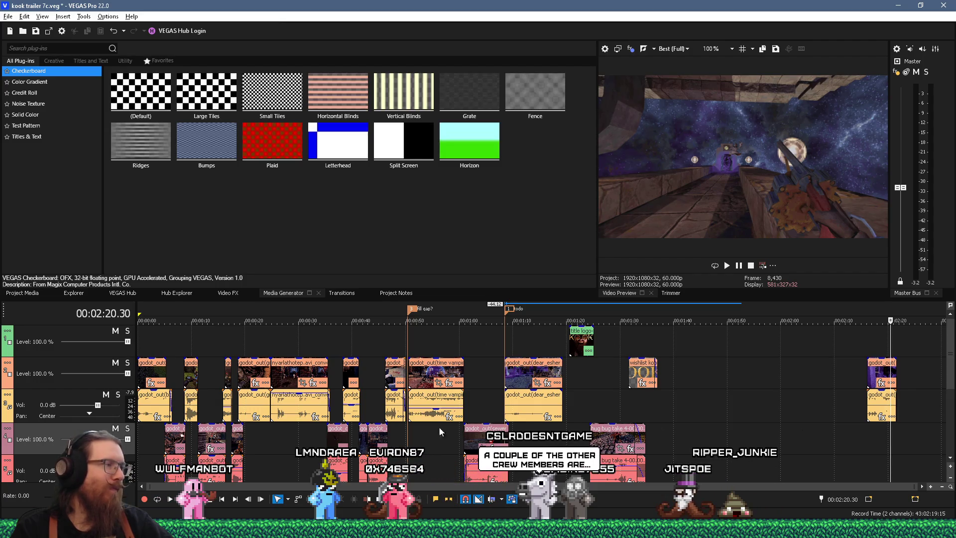
left_click(153, 349)
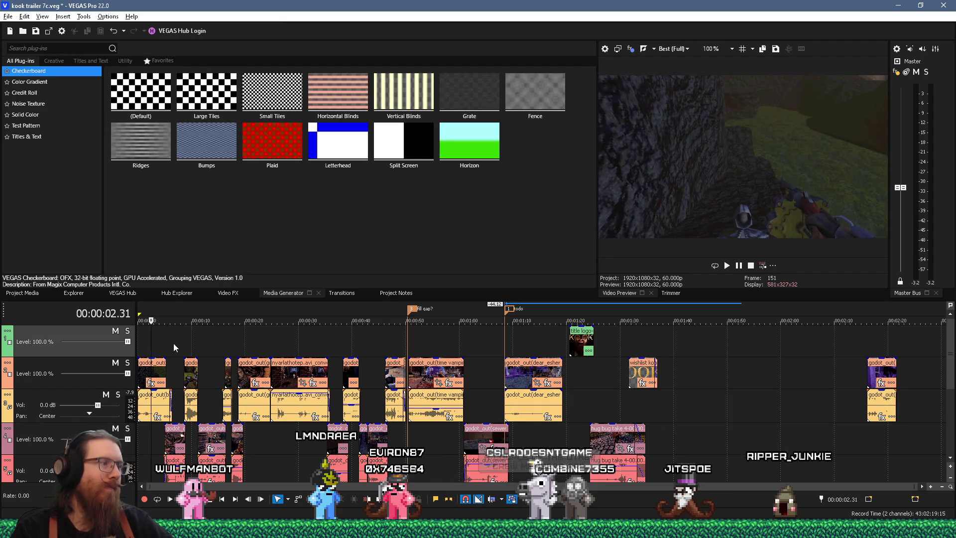
left_click(174, 347)
left_click(194, 344)
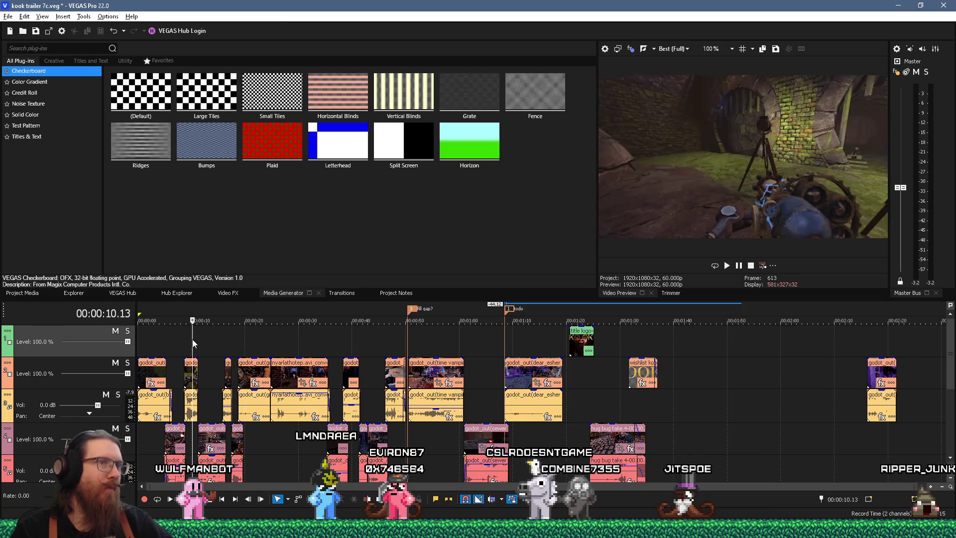
left_click(217, 335)
left_click(231, 331)
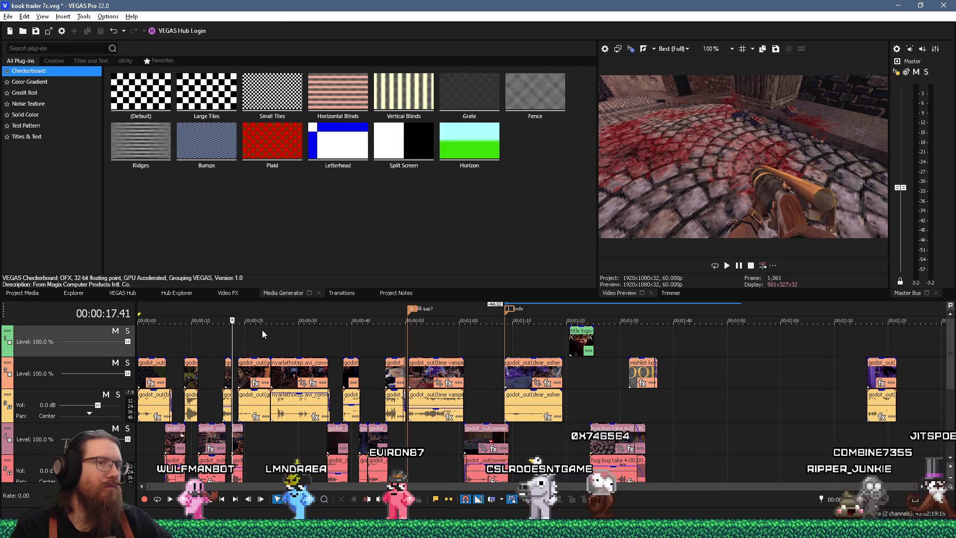
scroll(261, 330, "up", 5)
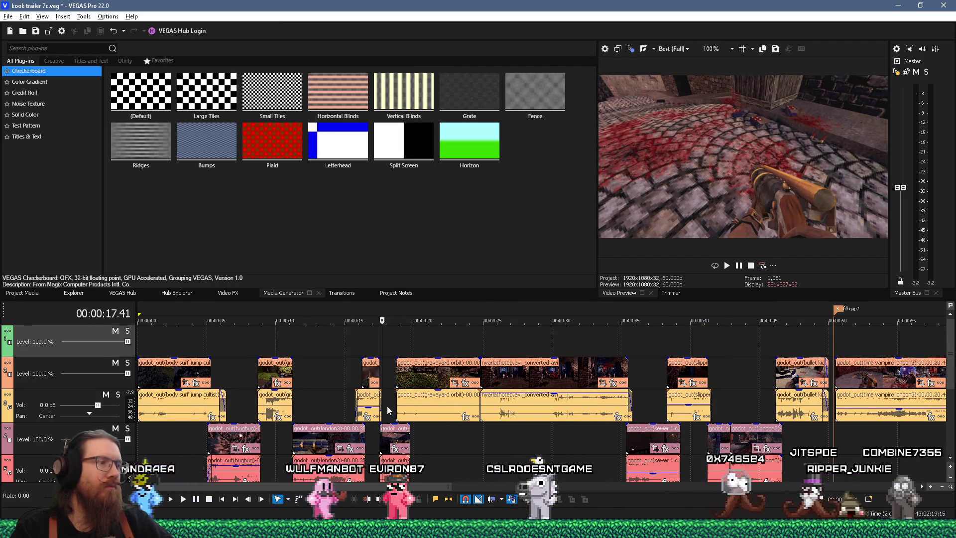
Step: Preview from 0:15.45, then lengthen the shotgun jump clip's end by about 0.35 s
left_click(389, 409)
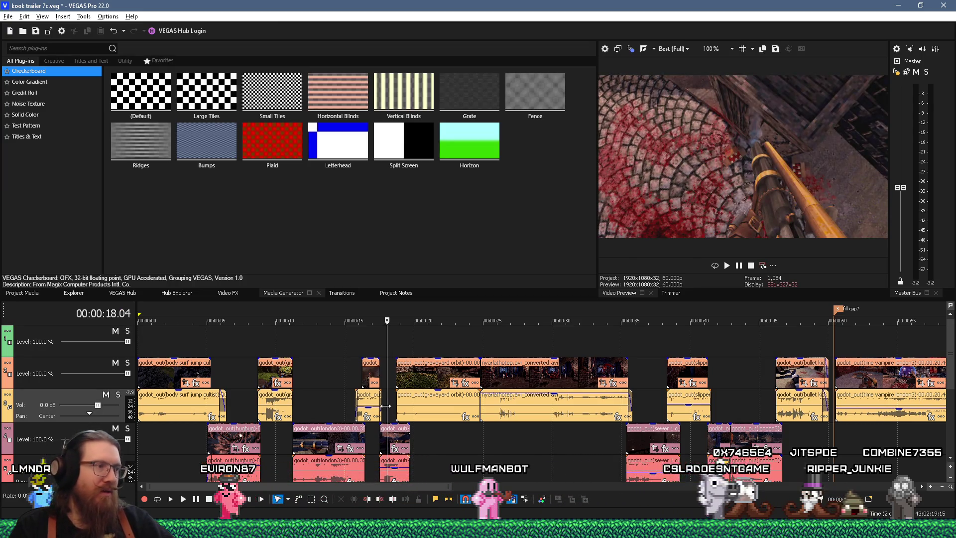
scroll(383, 400, "down", 3)
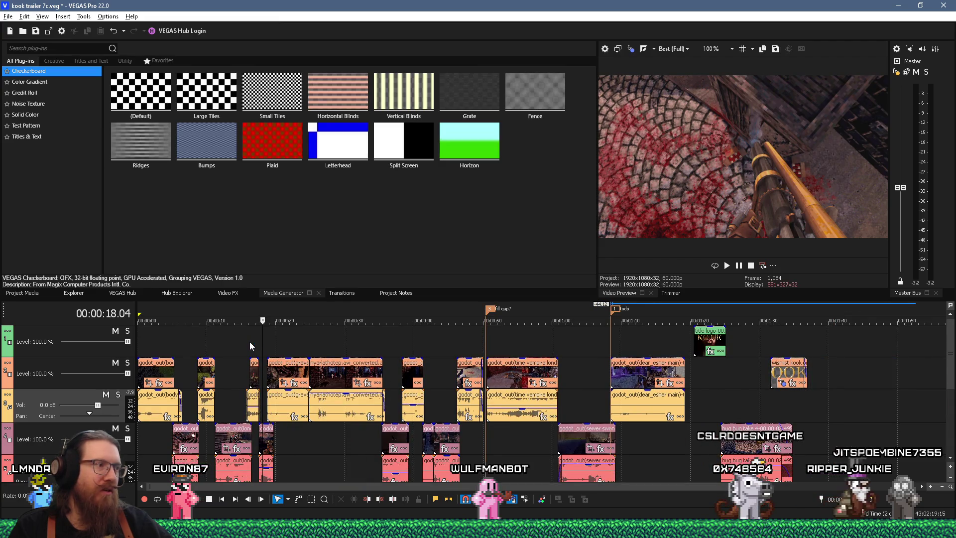
left_click(246, 343)
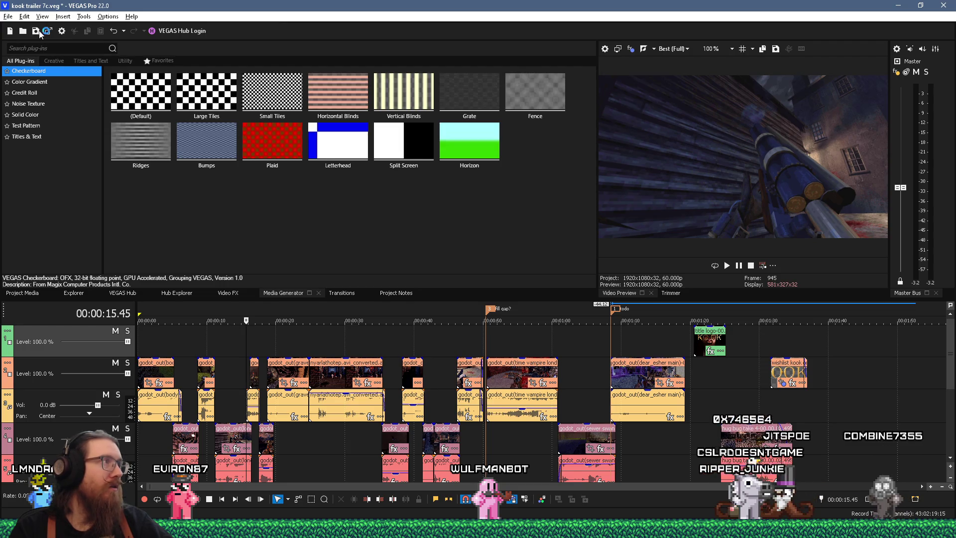
key("space")
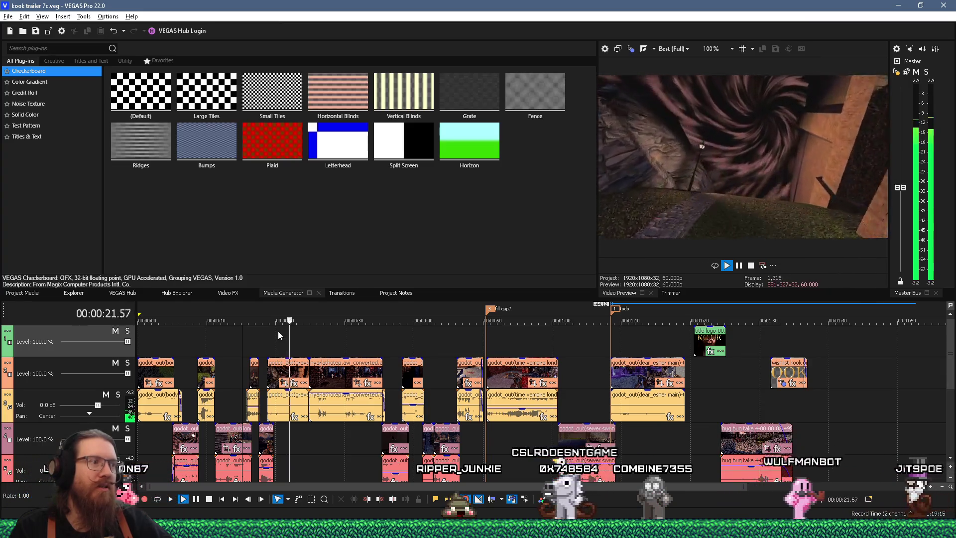
key("space")
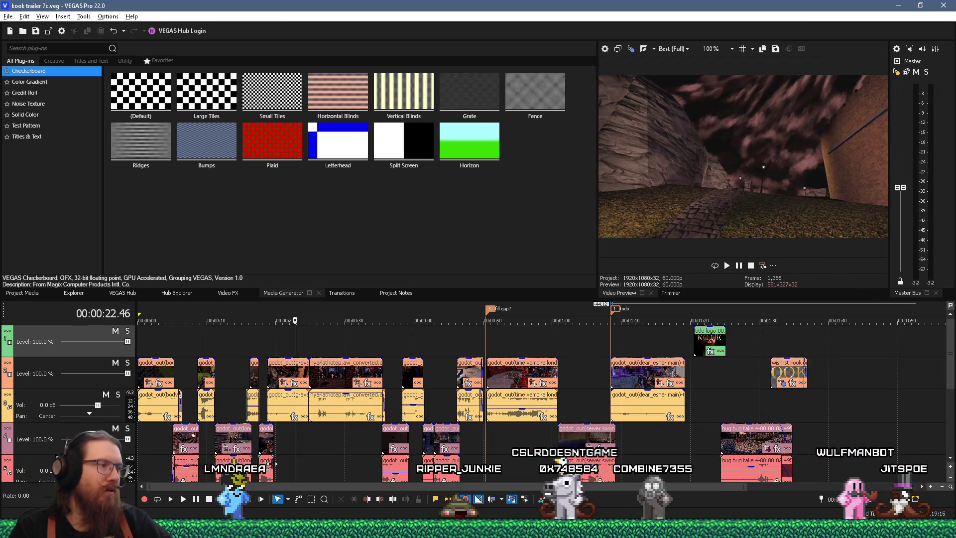
left_click_drag(271, 464, 275, 463)
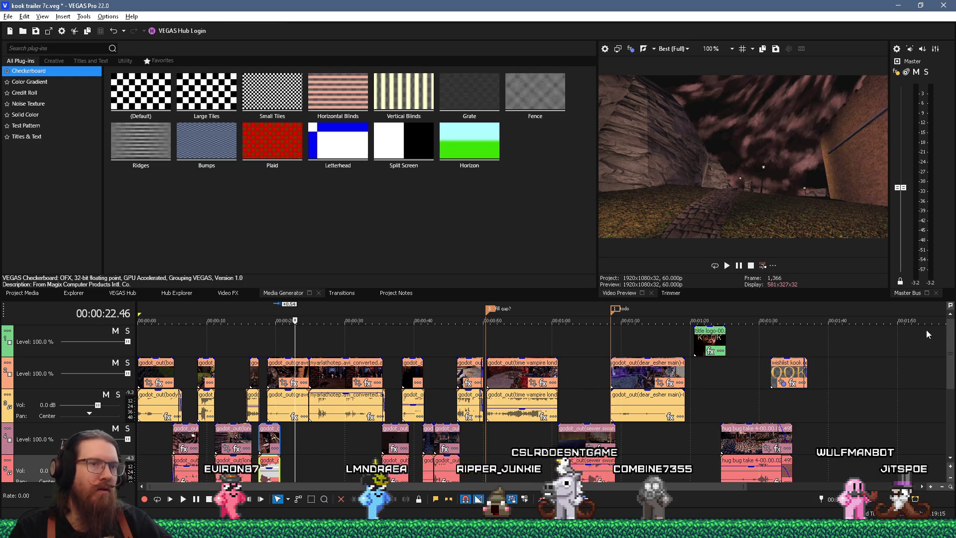
scroll(255, 440, "up", 2)
scroll(256, 440, "down", 1)
scroll(256, 441, "up", 3)
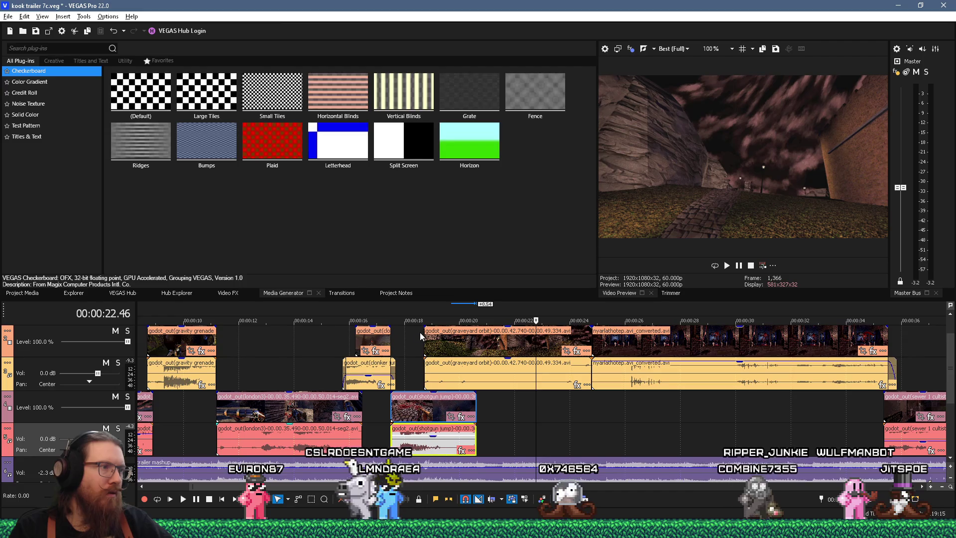
Step: Snap the shotgun jump clip's end to where playback stopped and replay the passage
left_click(422, 336)
key("space")
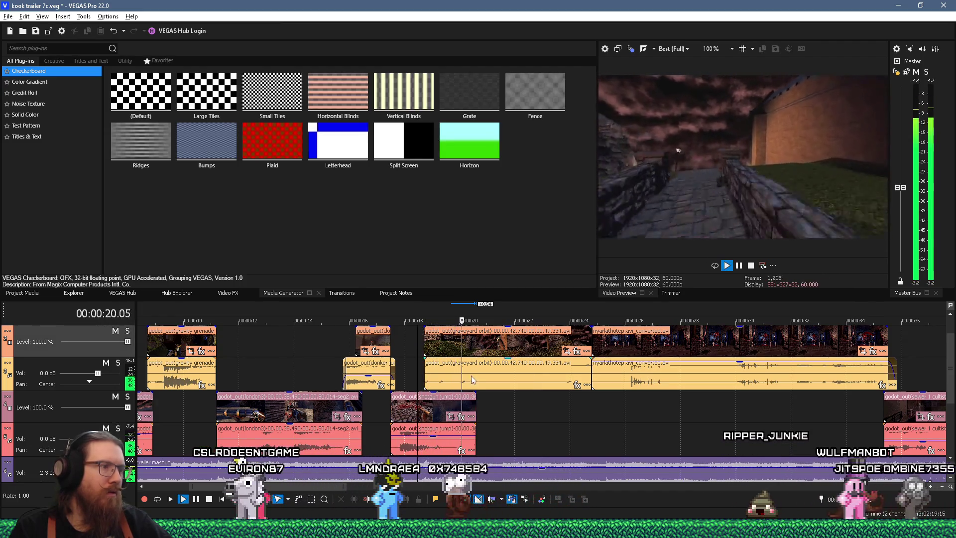
key("Return")
left_click_drag(477, 406, 471, 408)
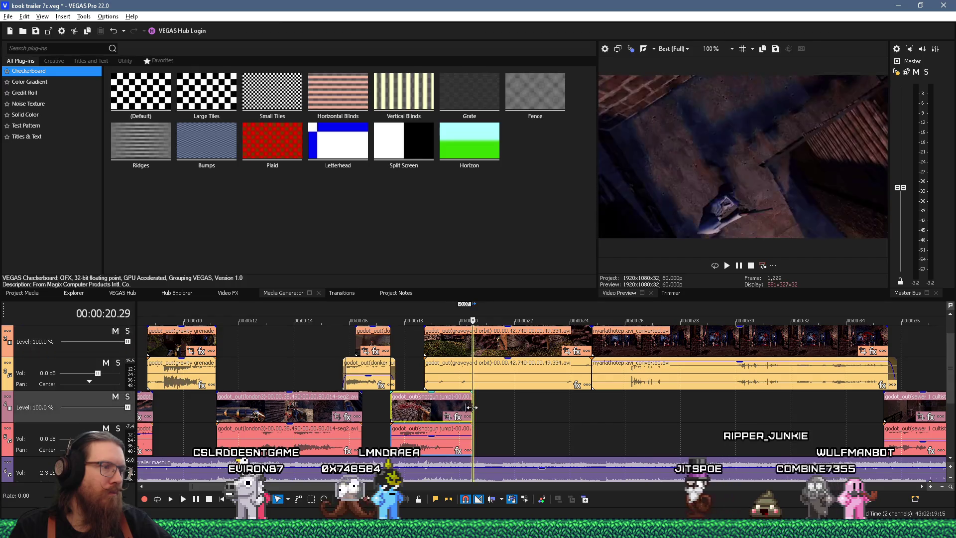
left_click(467, 425)
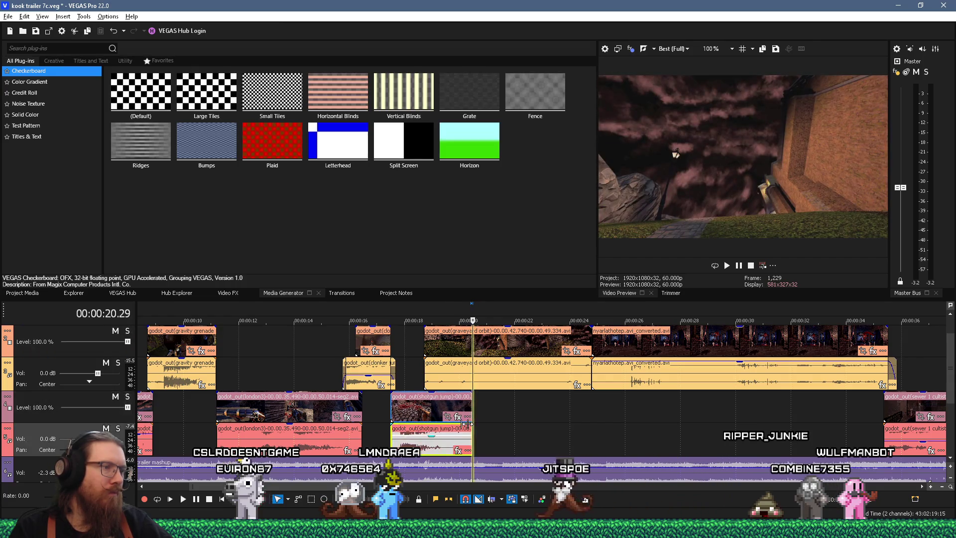
left_click(419, 369)
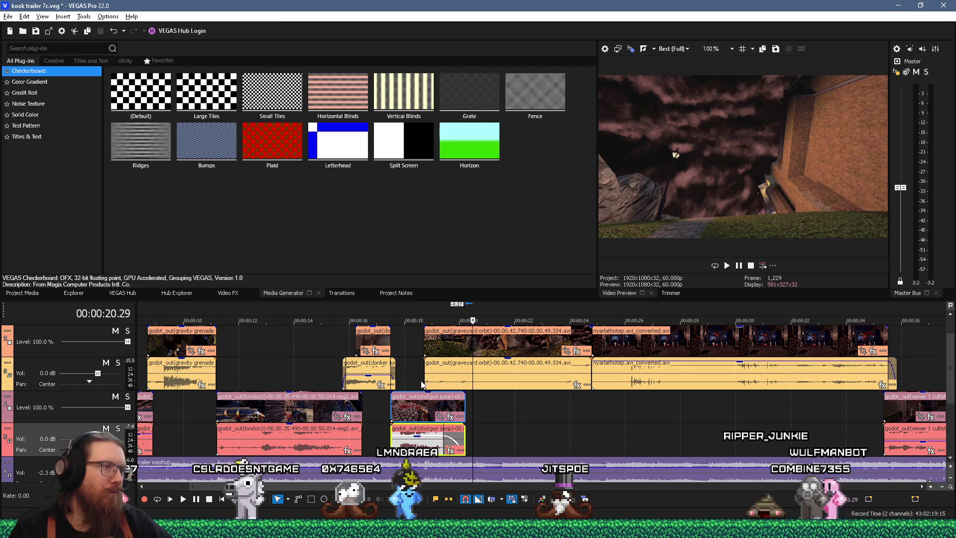
key("space")
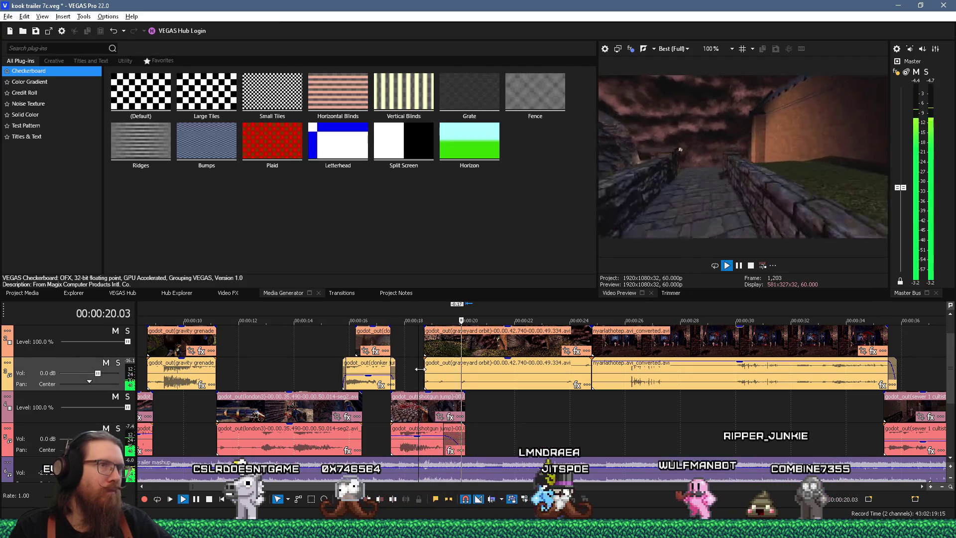
key("space")
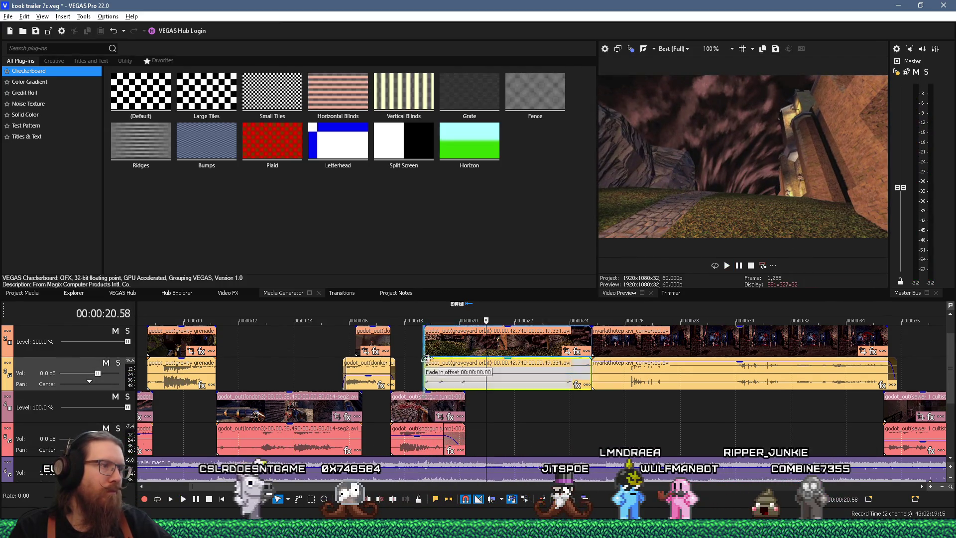
left_click(420, 357)
key("space")
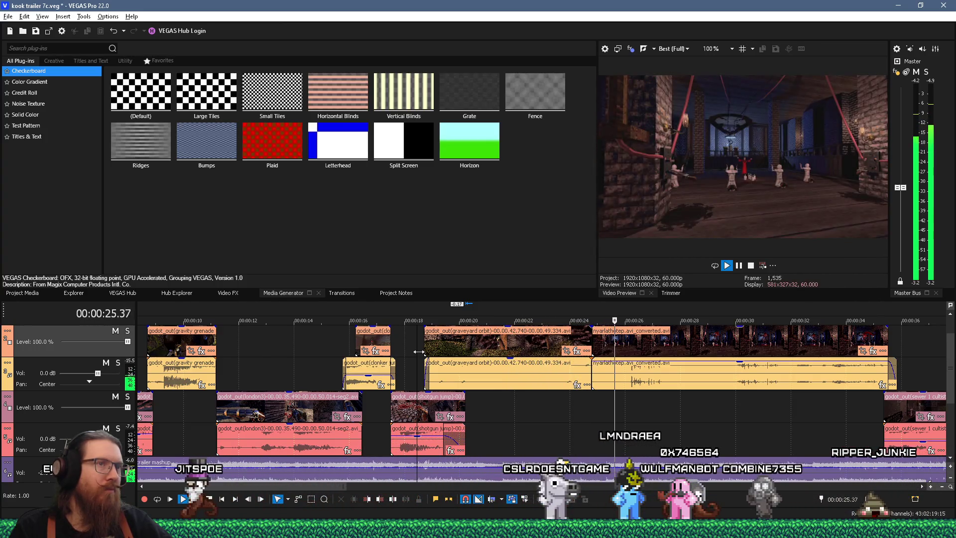
scroll(557, 389, "down", 3)
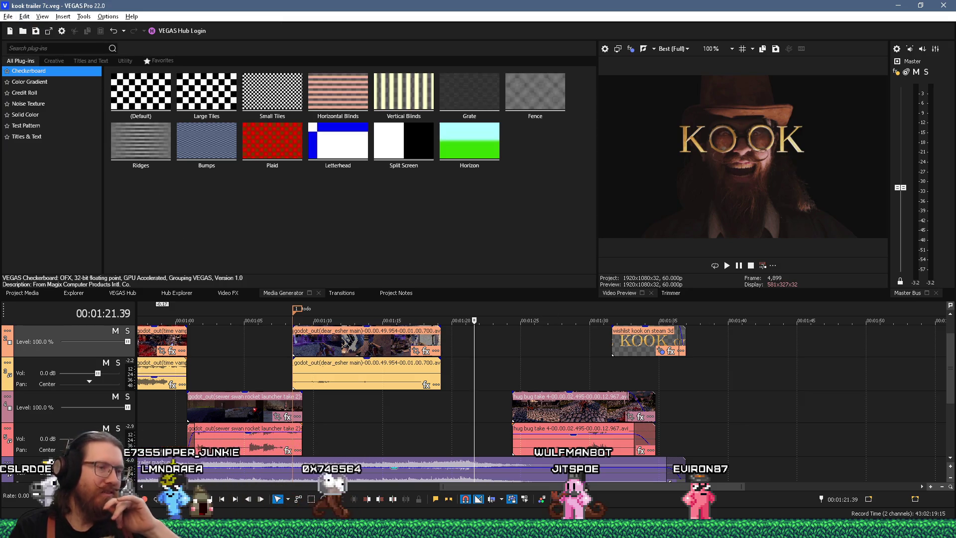
Step: After saving kook trailer 7c.veg, find the Godot editor window in the taskbar
mouse_move(671, 529)
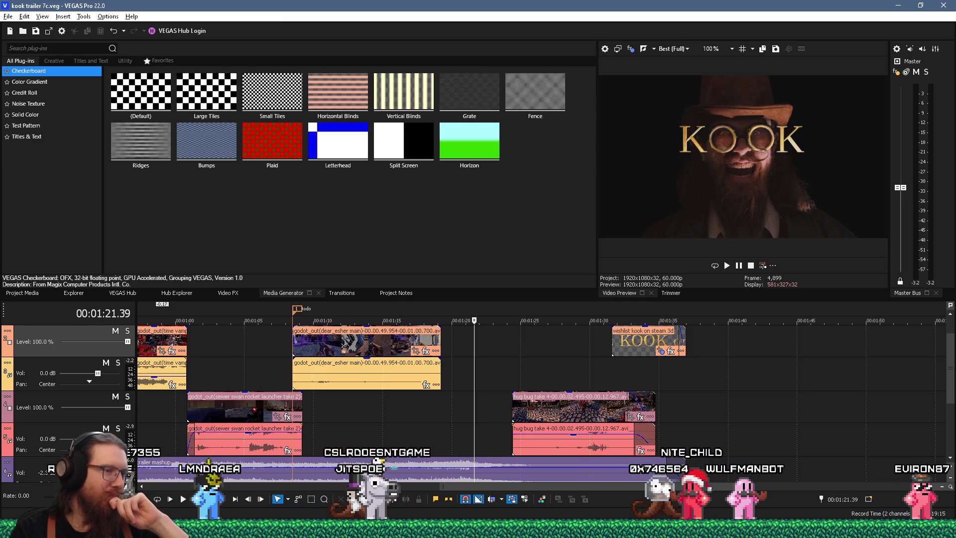
Step: Bring the Godot editor with dear_escher forward and orbit to a steep top-down view
mouse_move(575, 529)
left_click(573, 480)
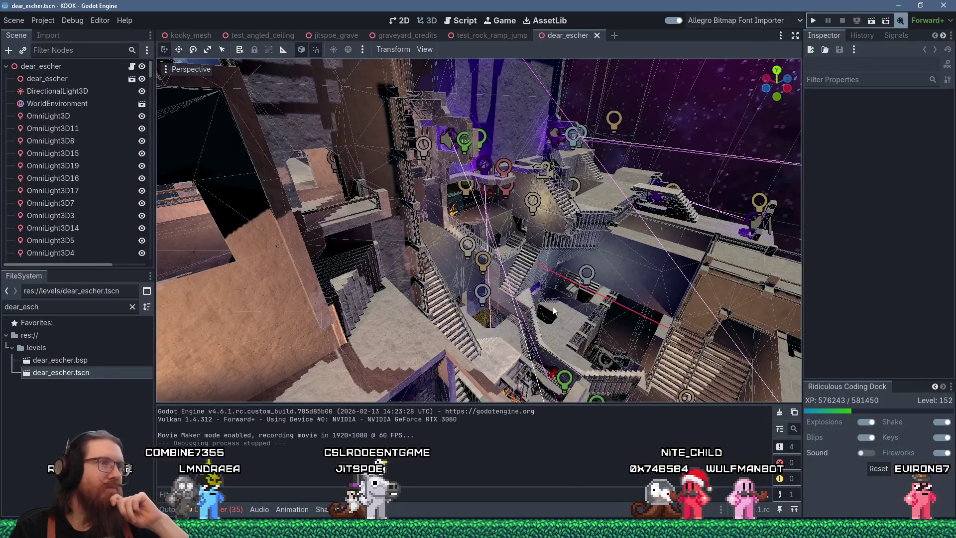
scroll(563, 291, "down", 3)
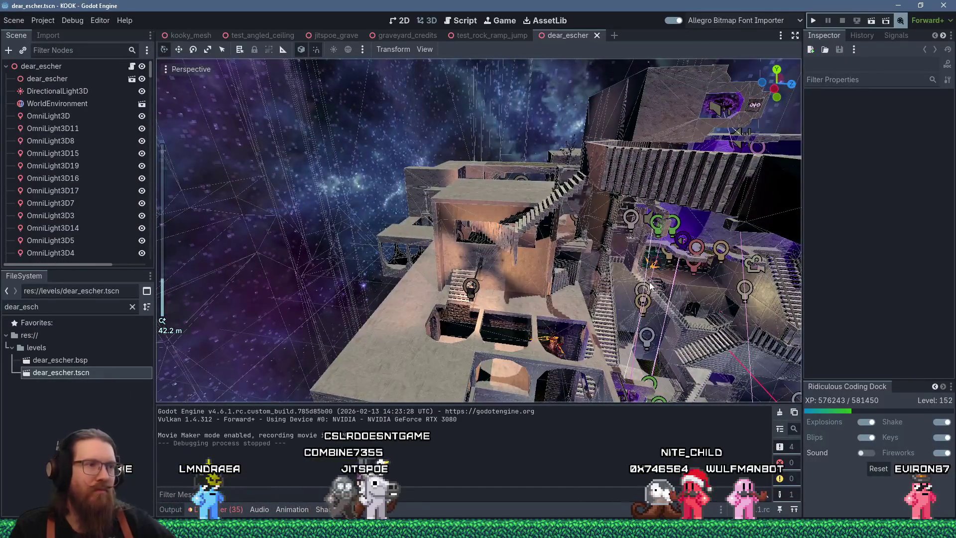
scroll(658, 285, "up", 4)
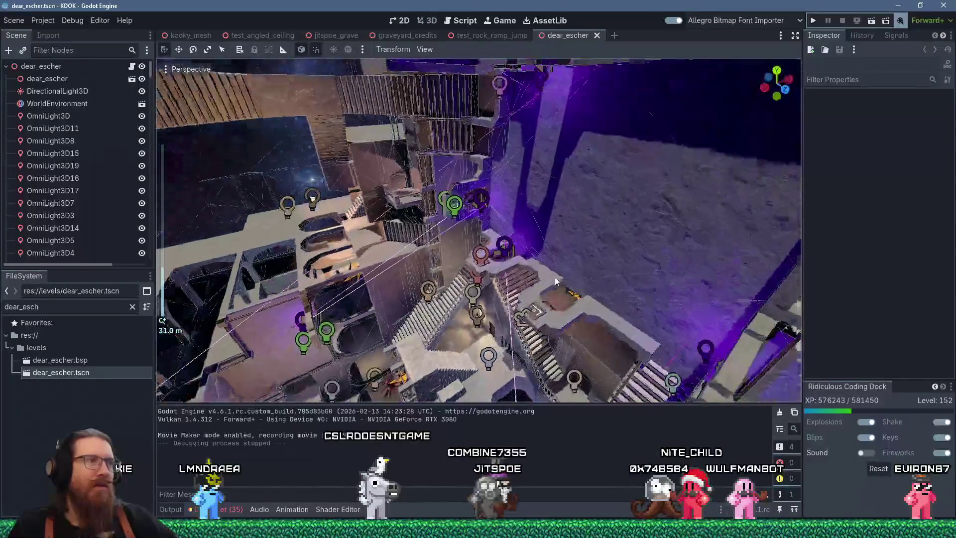
scroll(556, 279, "up", 5)
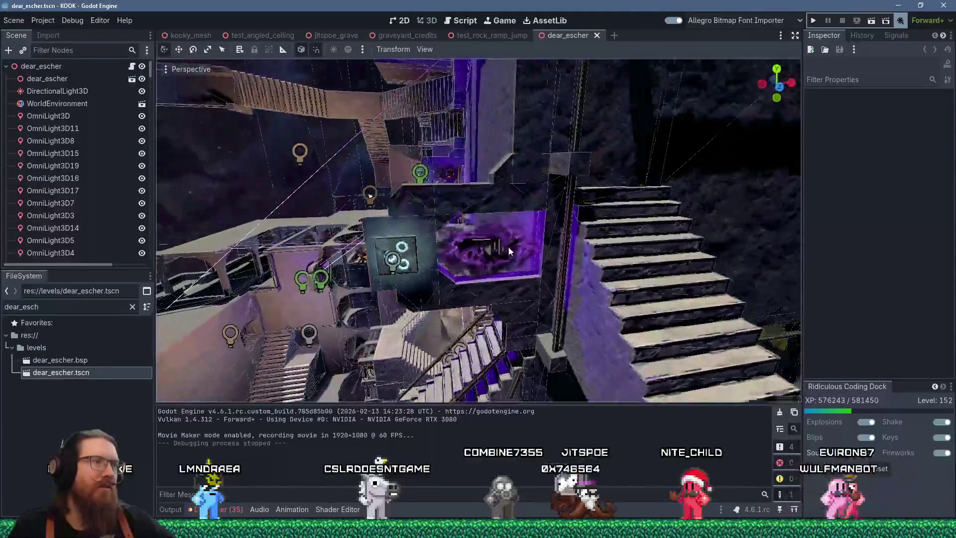
scroll(576, 250, "down", 5)
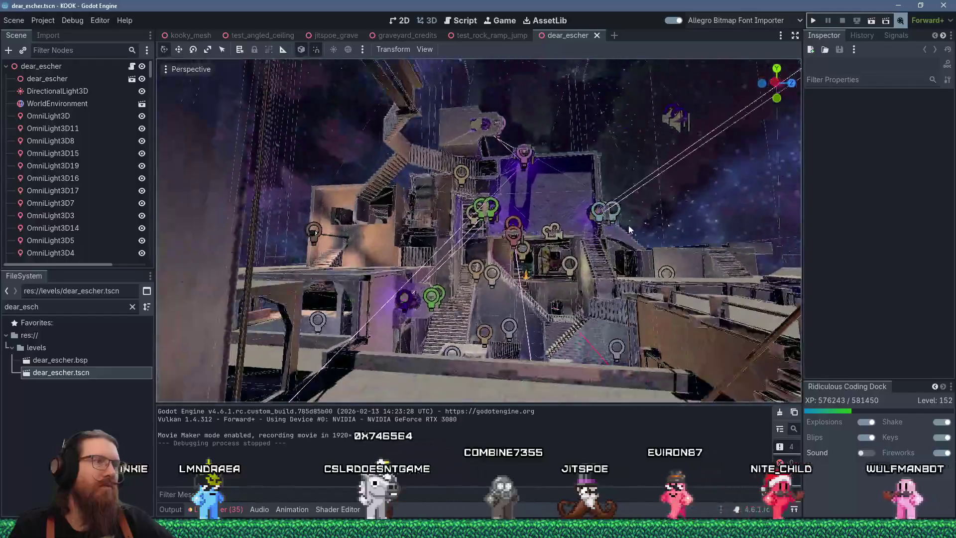
mouse_move(629, 229)
left_mouse_down()
mouse_move(518, 312)
mouse_move(483, 297)
mouse_move(565, 230)
mouse_move(527, 261)
mouse_move(454, 266)
mouse_move(449, 258)
mouse_move(520, 234)
mouse_move(540, 210)
mouse_move(465, 217)
left_mouse_up()
scroll(549, 235, "up", 3)
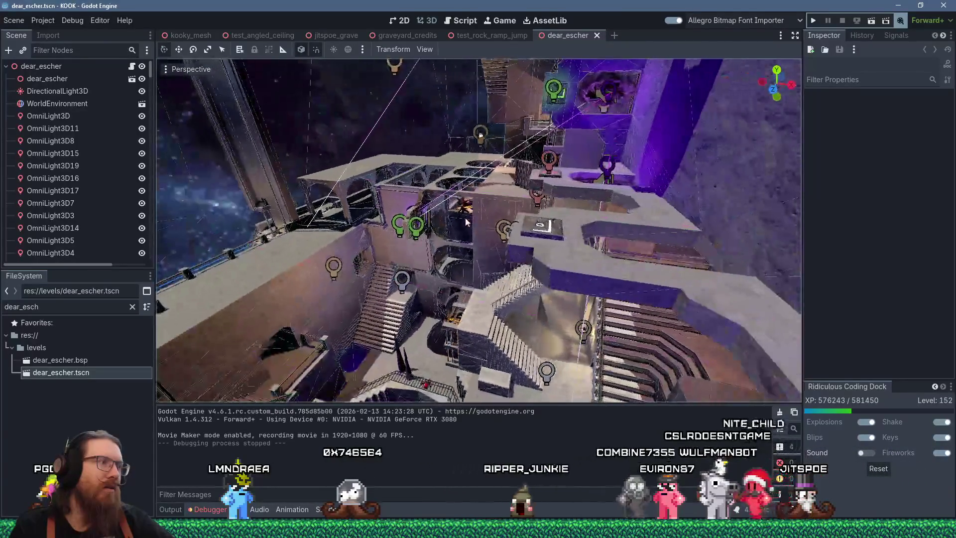
scroll(476, 214, "up", 6)
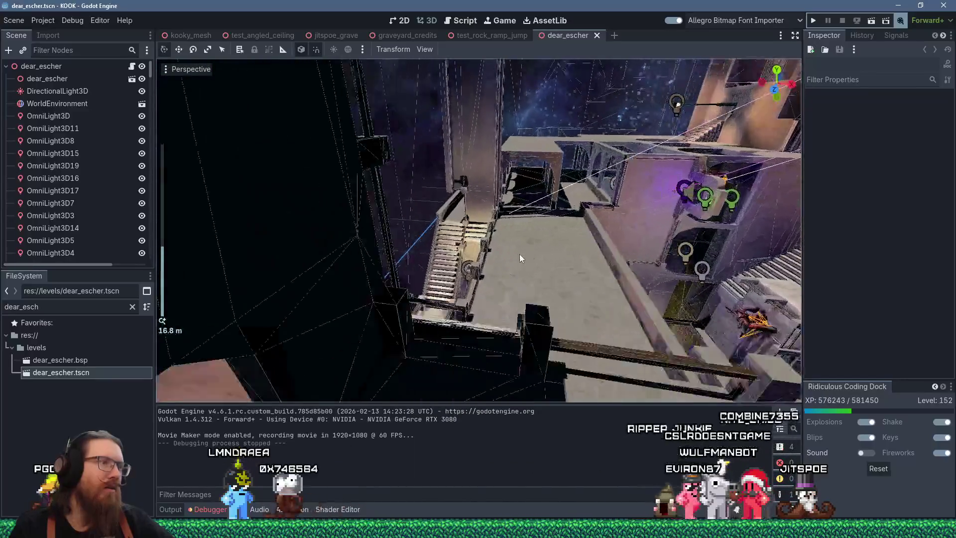
Step: Orbit and pan over the stairways, then select the TeleporterTriggerWithFX2 teleporter trigger
mouse_move(522, 252)
left_mouse_down()
mouse_move(616, 243)
mouse_move(561, 242)
mouse_move(517, 224)
left_mouse_up()
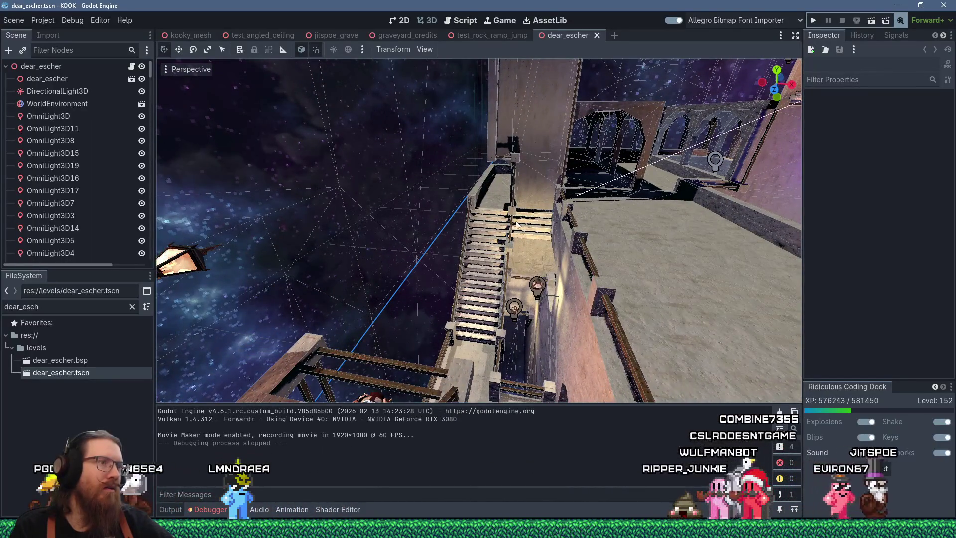
scroll(516, 224, "down", 3)
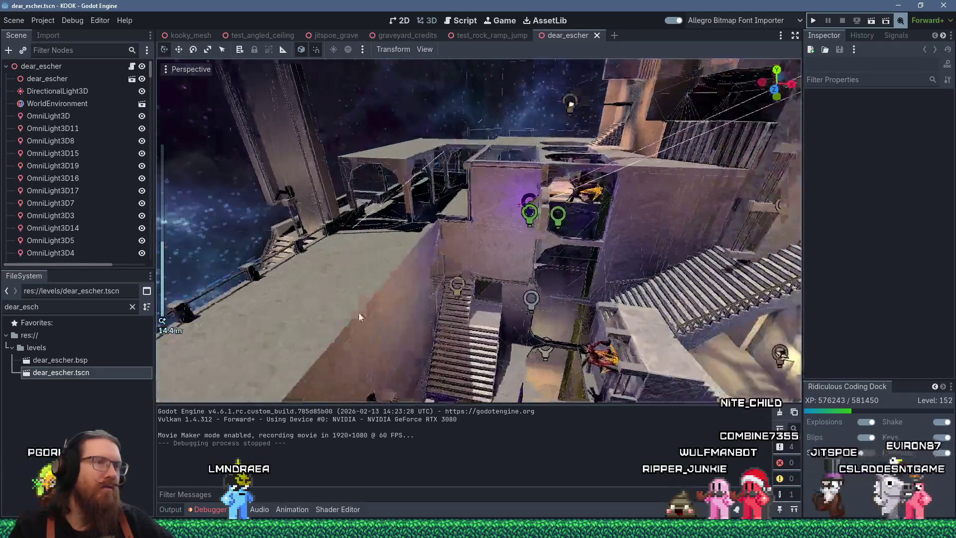
scroll(563, 253, "down", 5)
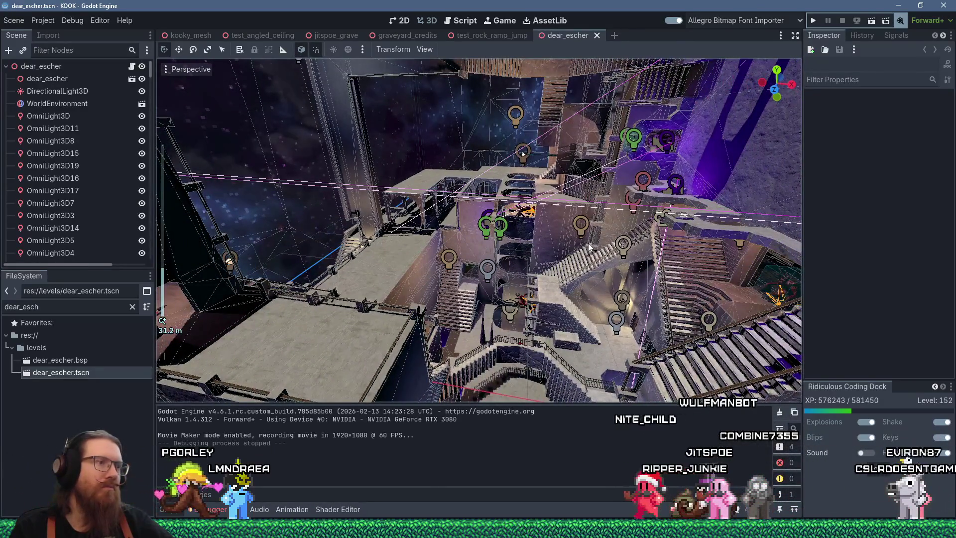
mouse_move(610, 222)
left_mouse_down()
mouse_move(518, 310)
mouse_move(565, 216)
left_mouse_up()
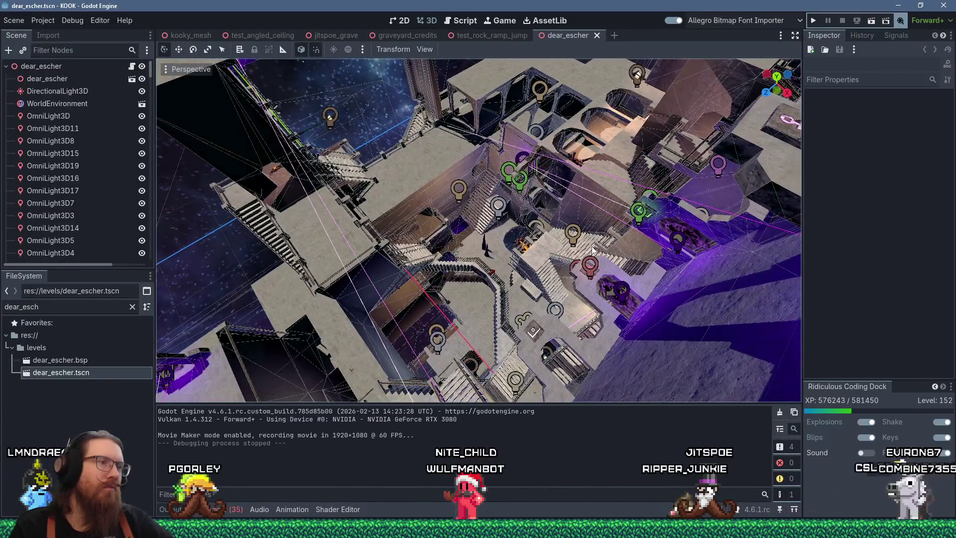
scroll(567, 224, "up", 3)
scroll(575, 249, "down", 5)
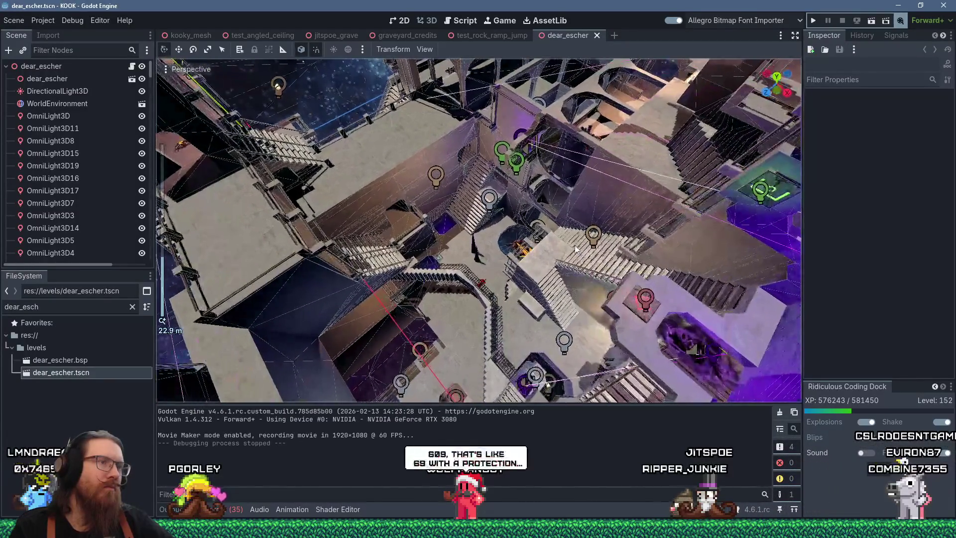
scroll(504, 269, "up", 5)
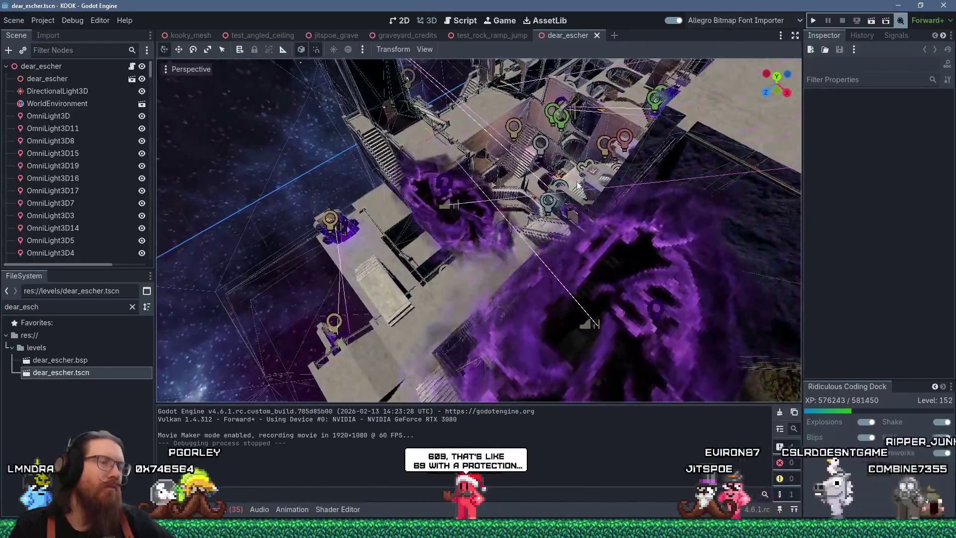
scroll(573, 184, "down", 5)
mouse_move(539, 213)
left_mouse_down()
mouse_move(532, 224)
mouse_move(552, 200)
left_mouse_up()
mouse_move(504, 352)
left_mouse_down()
mouse_move(530, 279)
mouse_move(491, 315)
mouse_move(431, 336)
mouse_move(604, 297)
mouse_move(710, 248)
left_mouse_up()
left_click(532, 277)
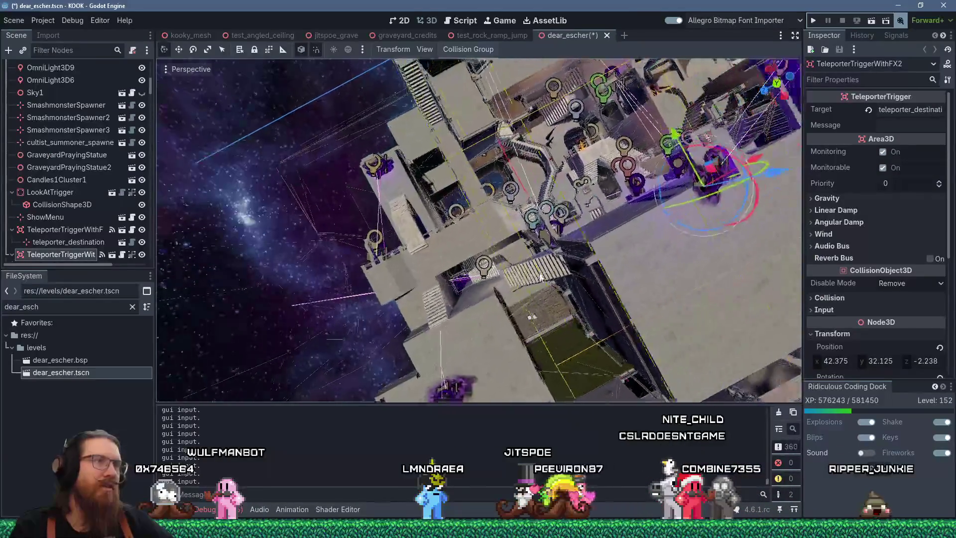
Step: Drag the teleporter trigger upward, undoing two accidental nudges along z
mouse_move(617, 270)
left_mouse_down()
mouse_move(573, 270)
mouse_move(648, 247)
mouse_move(608, 235)
mouse_move(617, 232)
left_mouse_up()
scroll(584, 280, "up", 5)
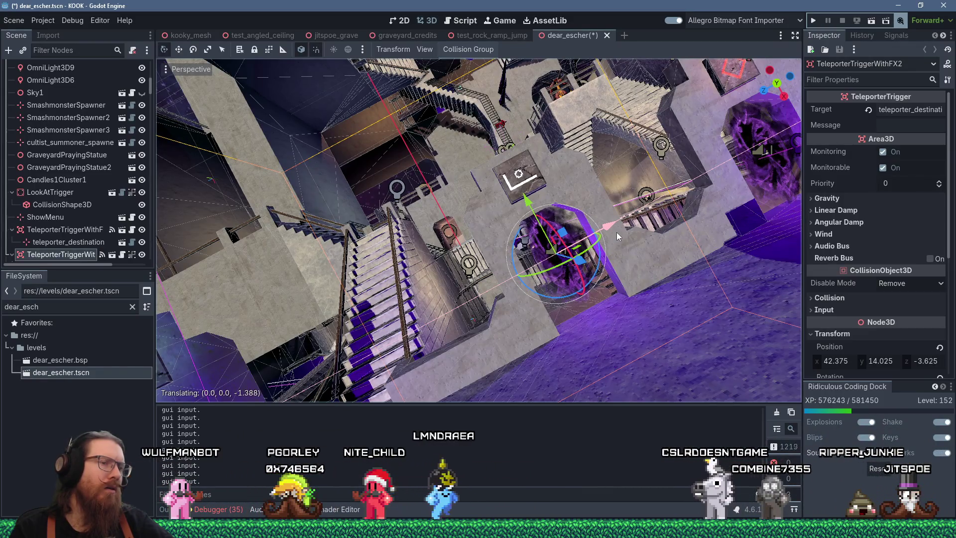
mouse_move(616, 232)
left_mouse_down()
mouse_move(571, 242)
mouse_move(609, 229)
left_mouse_up()
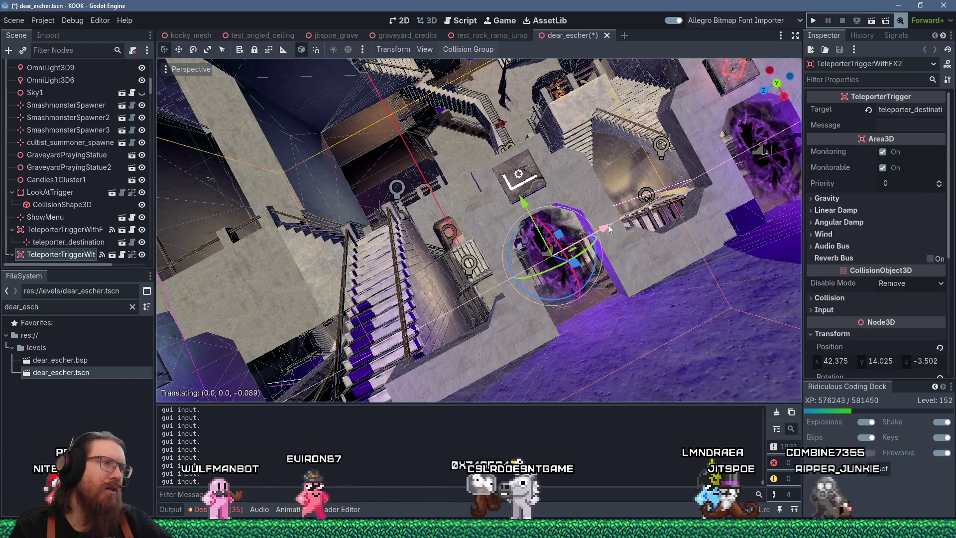
key("ctrl+z")
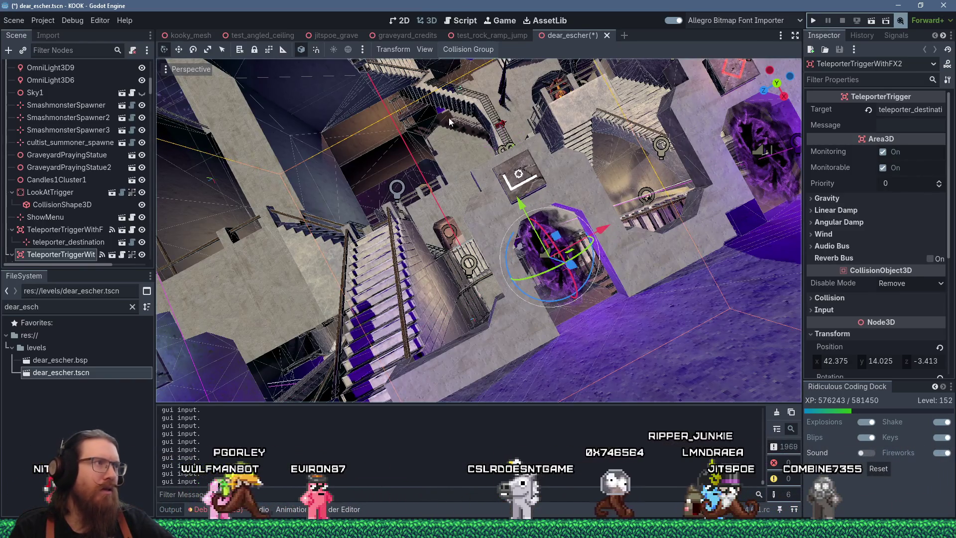
mouse_move(605, 229)
left_mouse_down()
mouse_move(616, 226)
mouse_move(609, 226)
left_mouse_up()
key("ctrl+z")
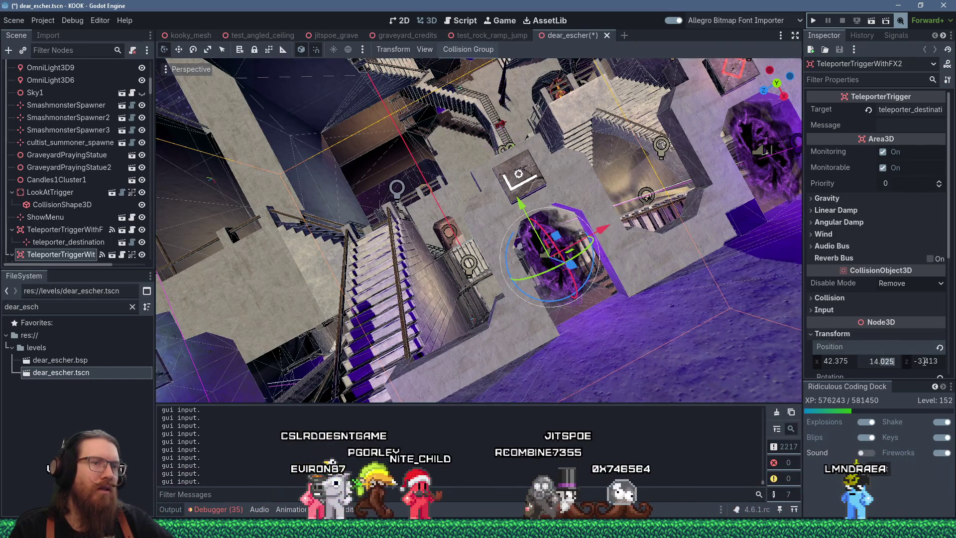
Step: Enter teleporter position x 42.0, y 14.0, z -3.0 in the Inspector
left_click(840, 360)
type("42")
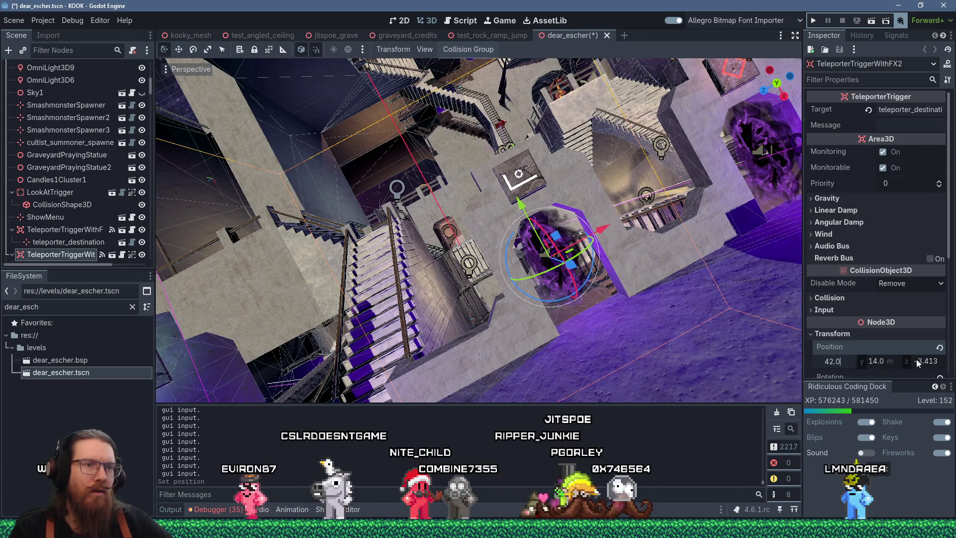
left_click(929, 361)
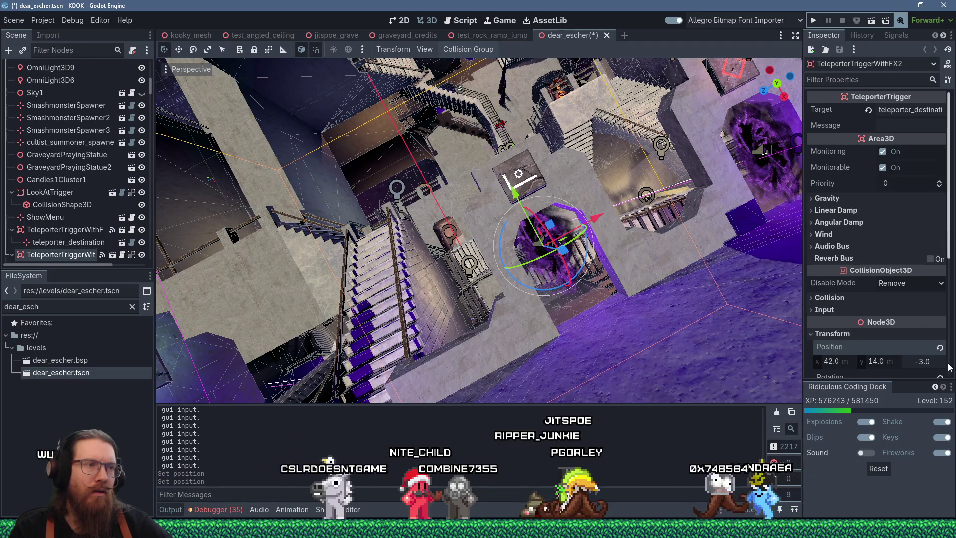
key("Return")
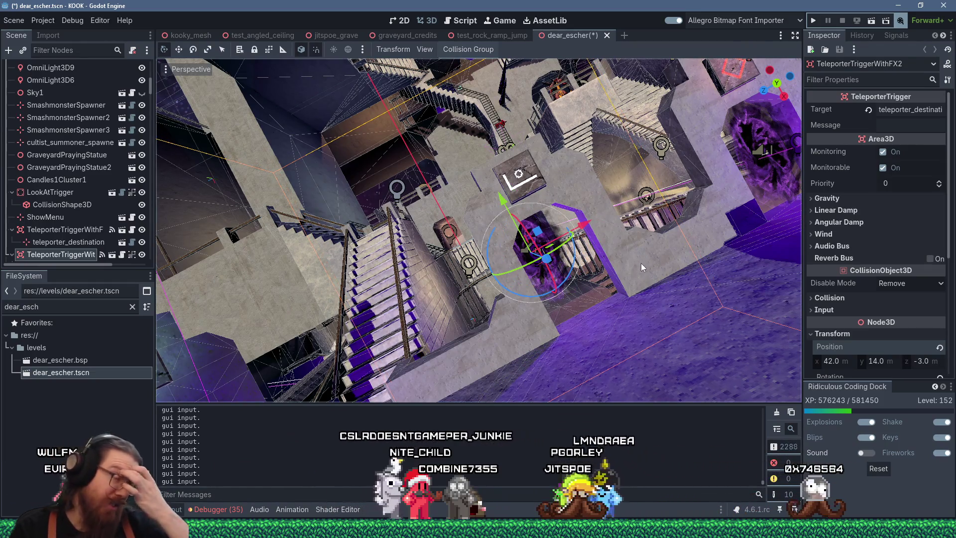
Step: Drag the teleporter to 42.5, 14.75, -3.5 m inside the purple portal arch
left_click_drag(643, 266, 611, 271)
left_click_drag(540, 244, 577, 305)
left_click_drag(589, 352, 602, 366)
left_click_drag(557, 280, 550, 233)
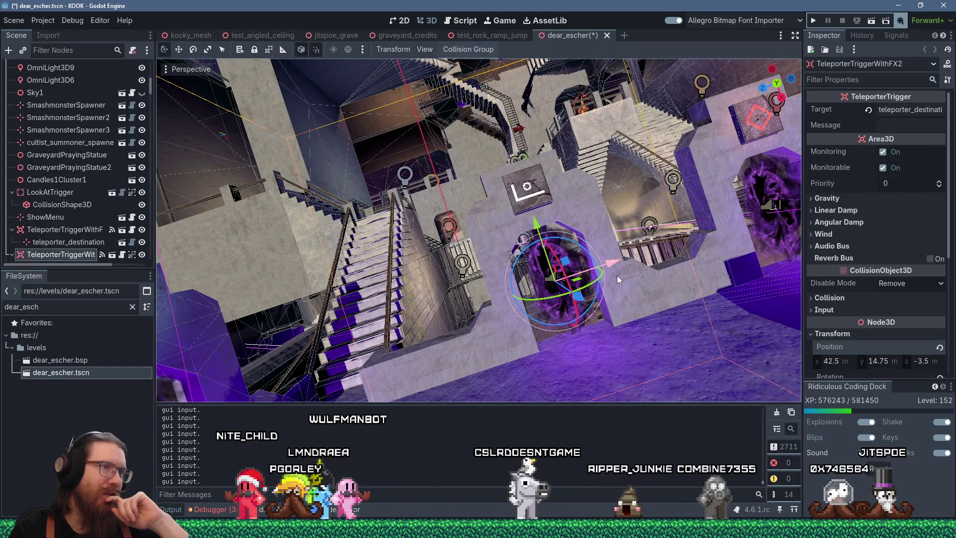
Step: Pull back and tilt the view over the portal arches to check the teleporter
scroll(617, 276, "up", 5)
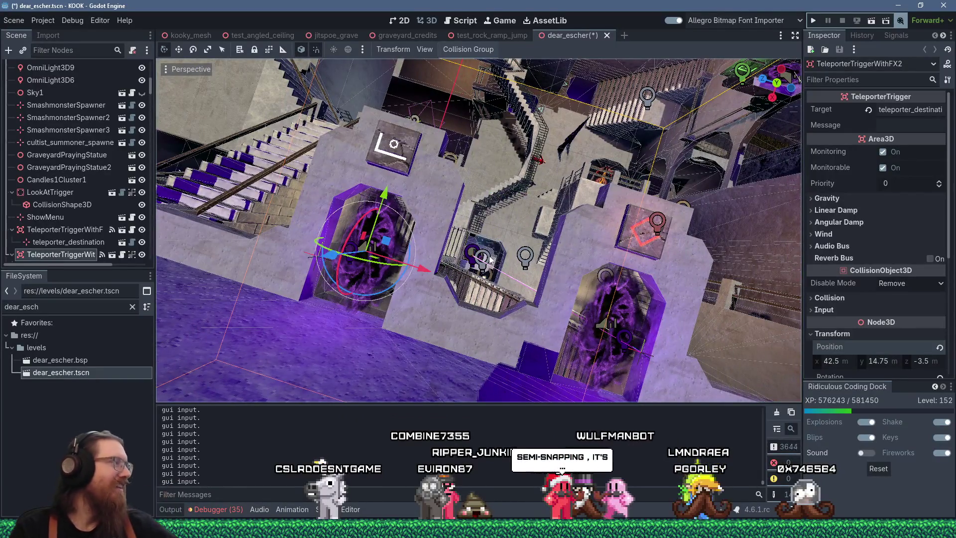
scroll(489, 257, "down", 2)
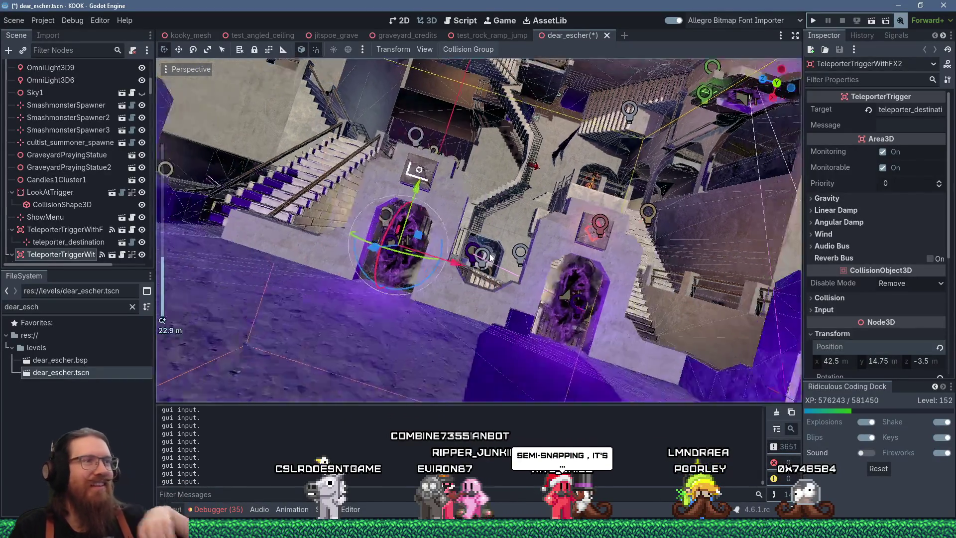
scroll(491, 252, "up", 3)
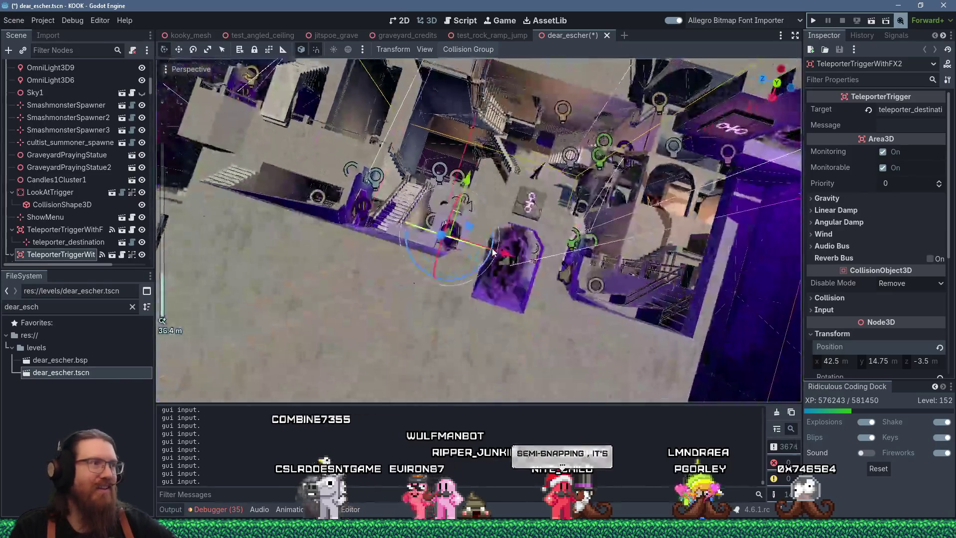
mouse_move(540, 273)
left_mouse_down()
mouse_move(575, 283)
mouse_move(531, 273)
left_mouse_up()
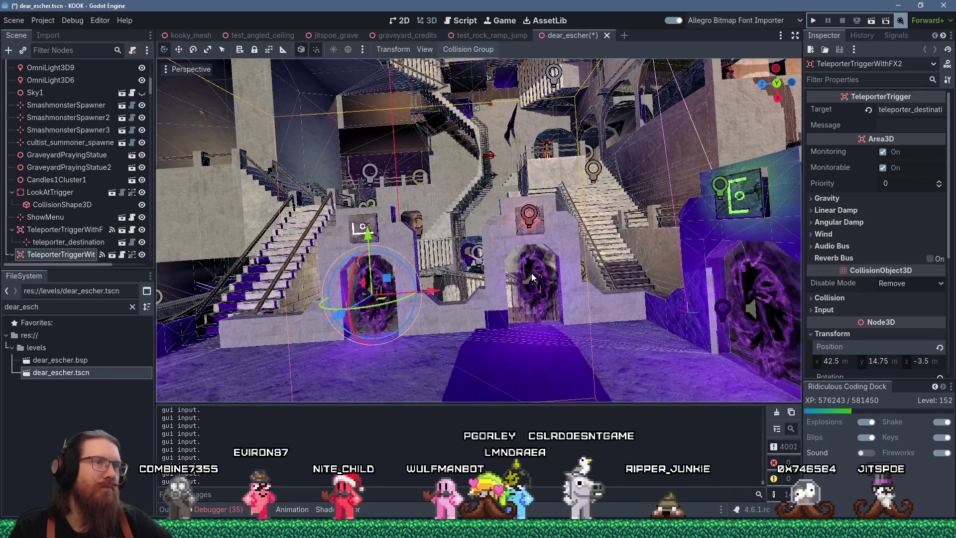
left_click_drag(531, 275, 512, 301)
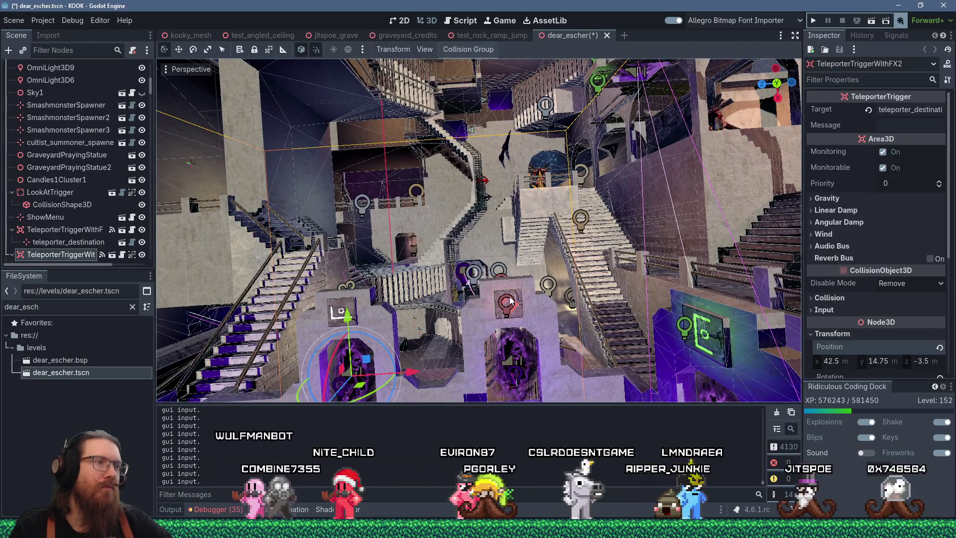
scroll(509, 296, "down", 3)
mouse_move(509, 296)
left_mouse_down()
mouse_move(606, 289)
mouse_move(621, 151)
mouse_move(644, 151)
mouse_move(560, 298)
left_mouse_up()
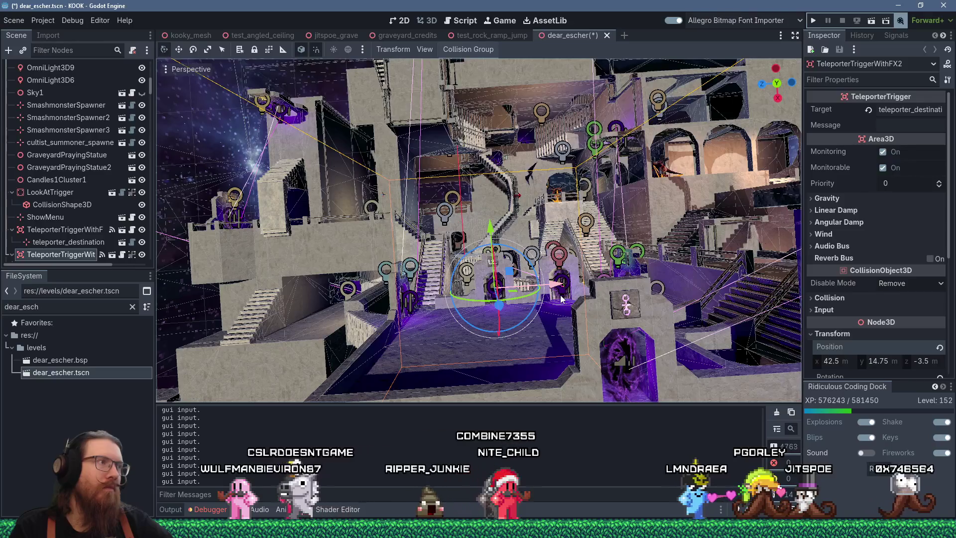
scroll(477, 305, "up", 5)
mouse_move(477, 305)
left_mouse_down()
mouse_move(472, 280)
mouse_move(424, 282)
mouse_move(483, 326)
mouse_move(463, 334)
mouse_move(411, 324)
mouse_move(526, 165)
mouse_move(472, 277)
mouse_move(523, 211)
mouse_move(573, 211)
mouse_move(539, 271)
mouse_move(449, 345)
mouse_move(279, 285)
mouse_move(495, 325)
left_mouse_up()
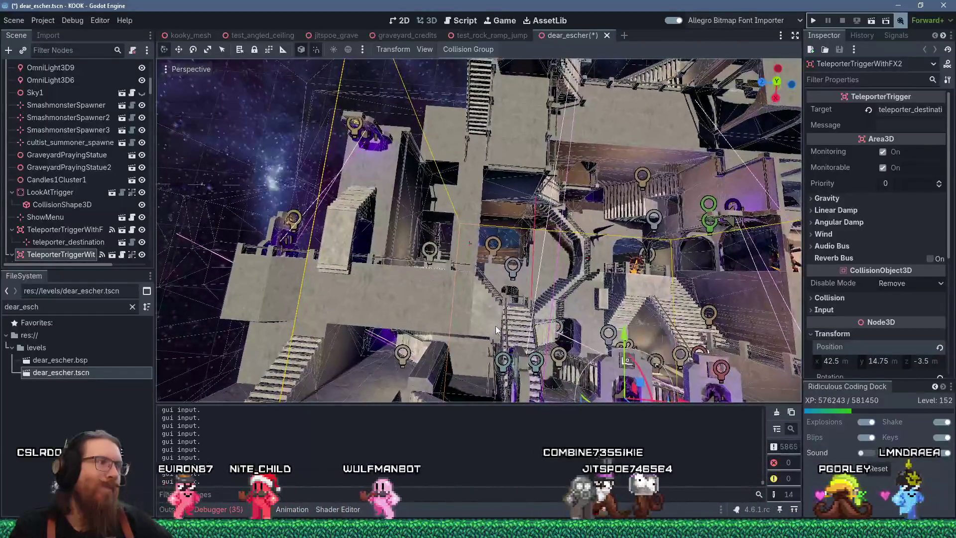
mouse_move(482, 285)
left_mouse_down()
mouse_move(517, 264)
mouse_move(348, 258)
left_mouse_up()
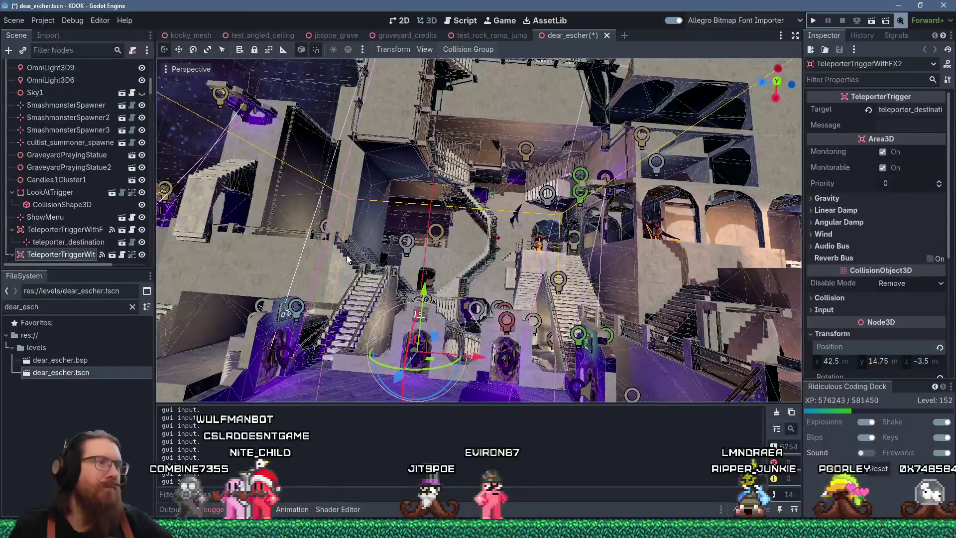
scroll(427, 261, "up", 5)
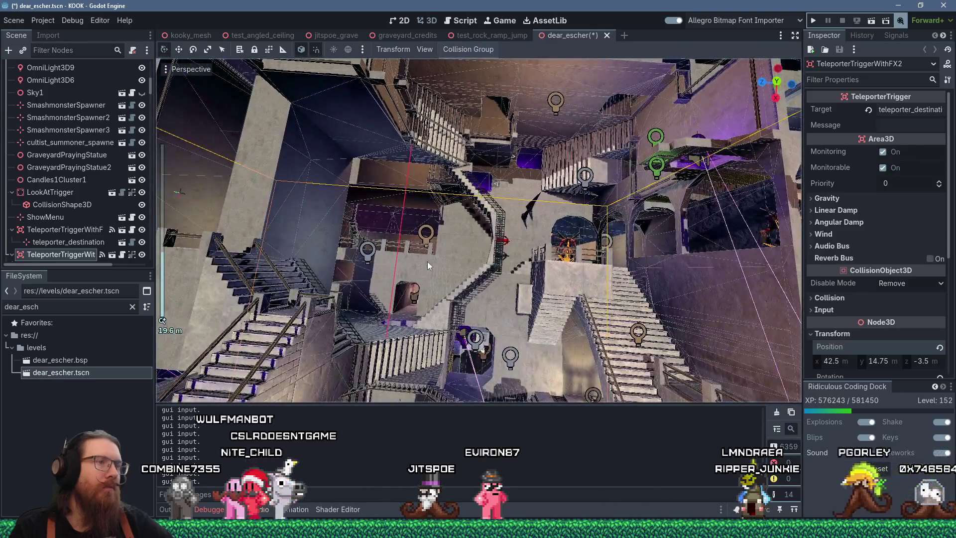
mouse_move(428, 261)
left_mouse_down()
mouse_move(486, 300)
mouse_move(402, 319)
mouse_move(342, 272)
mouse_move(404, 210)
mouse_move(561, 213)
mouse_move(556, 235)
mouse_move(536, 234)
mouse_move(542, 262)
left_mouse_up()
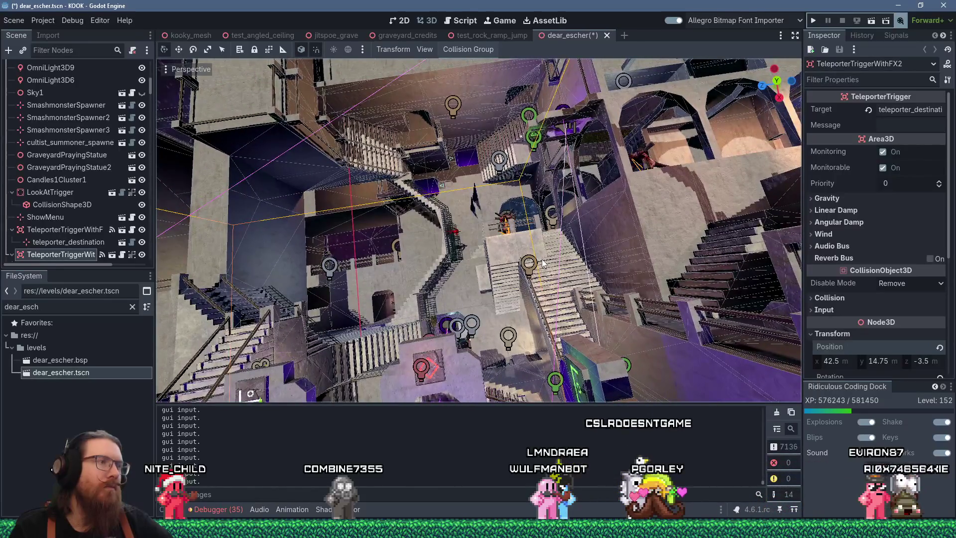
mouse_move(542, 263)
left_mouse_down()
mouse_move(560, 226)
mouse_move(608, 227)
mouse_move(537, 241)
mouse_move(585, 247)
left_mouse_up()
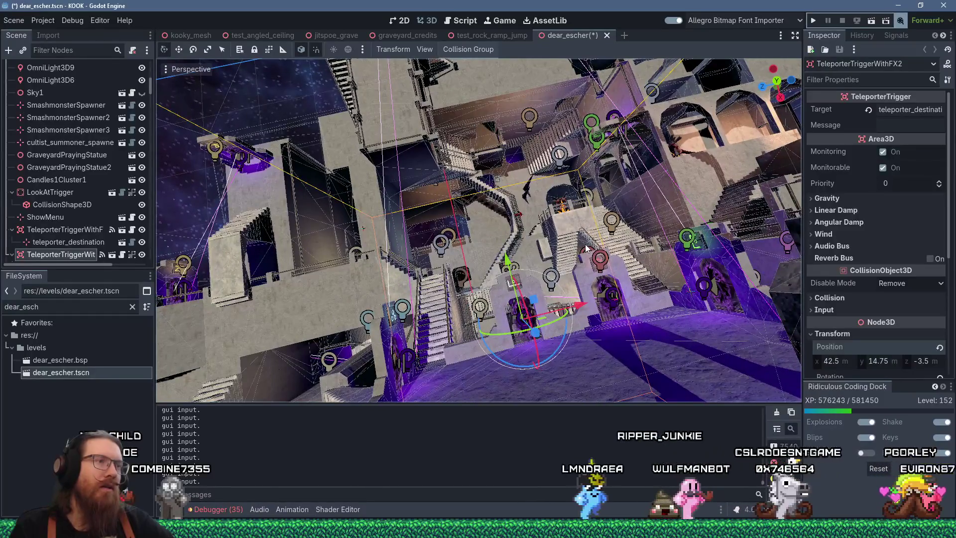
left_click_drag(585, 248, 681, 247)
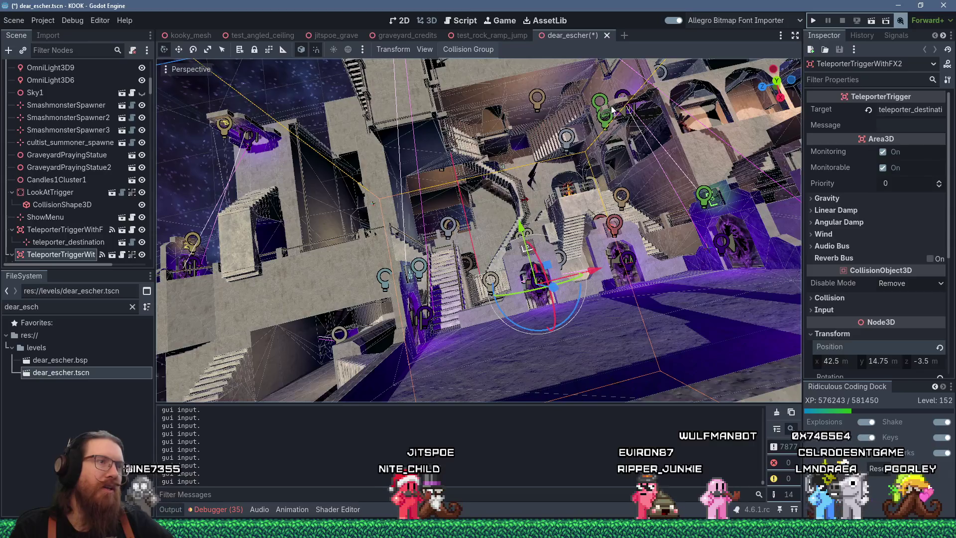
left_click_drag(613, 110, 626, 288)
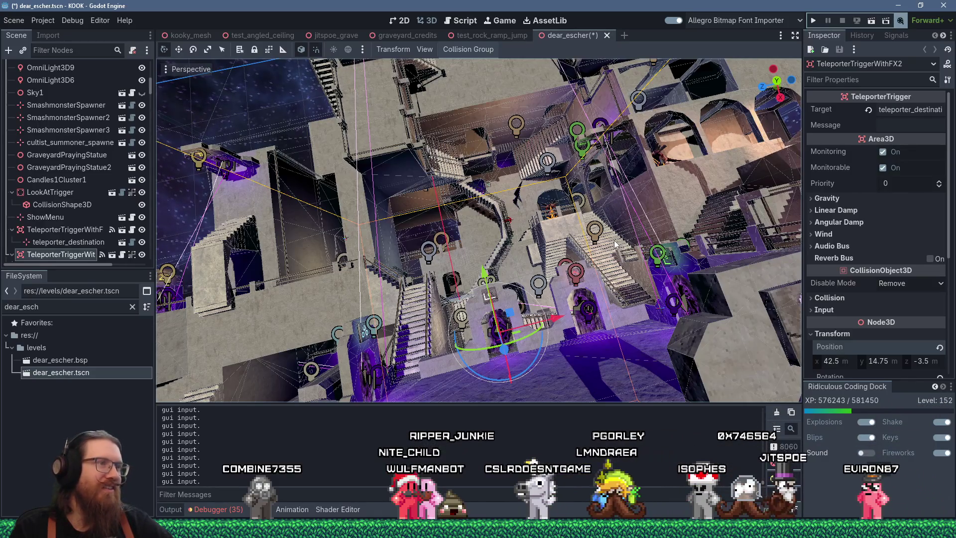
mouse_move(615, 244)
left_mouse_down()
mouse_move(602, 232)
mouse_move(650, 258)
left_mouse_up()
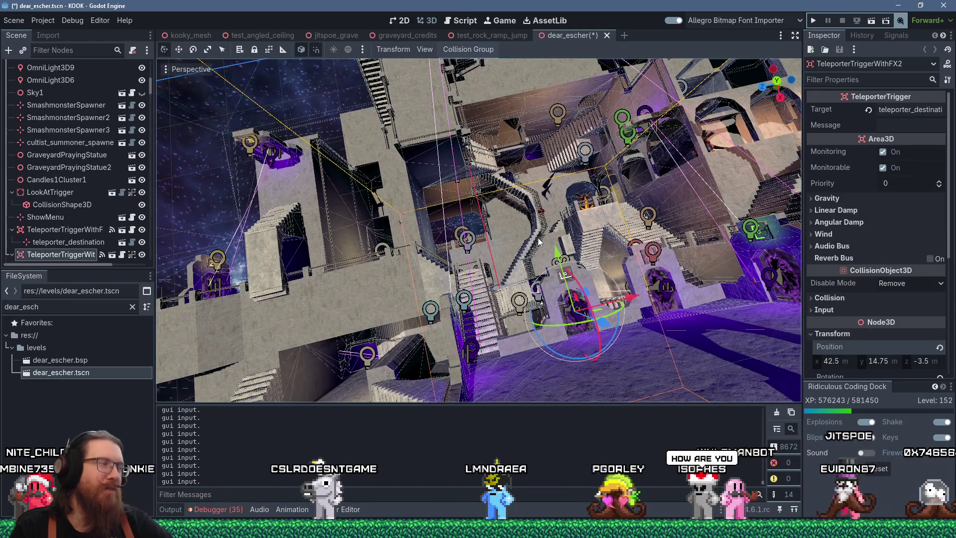
scroll(553, 228, "down", 3)
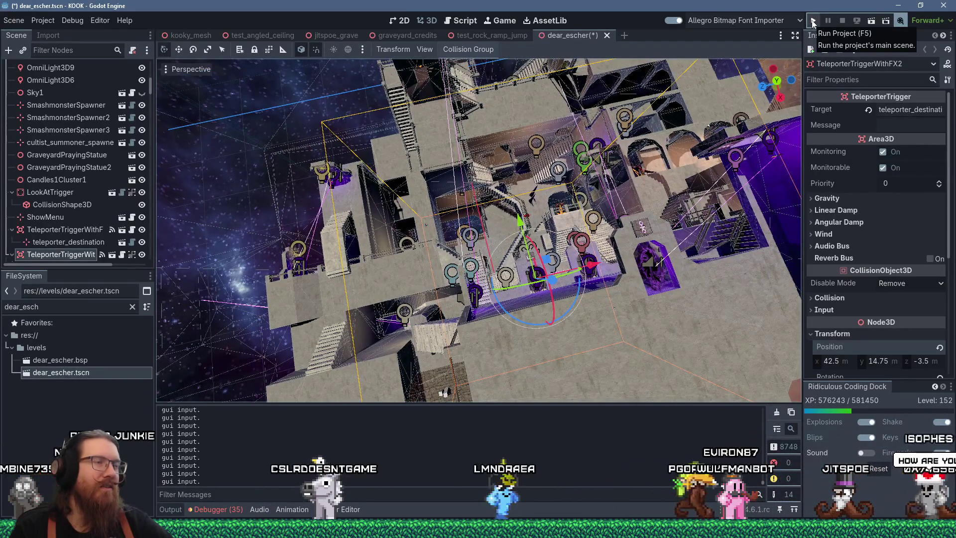
Step: Save and run dear_escher, grab the revolver, reach the portal, and open the console
left_click(813, 22)
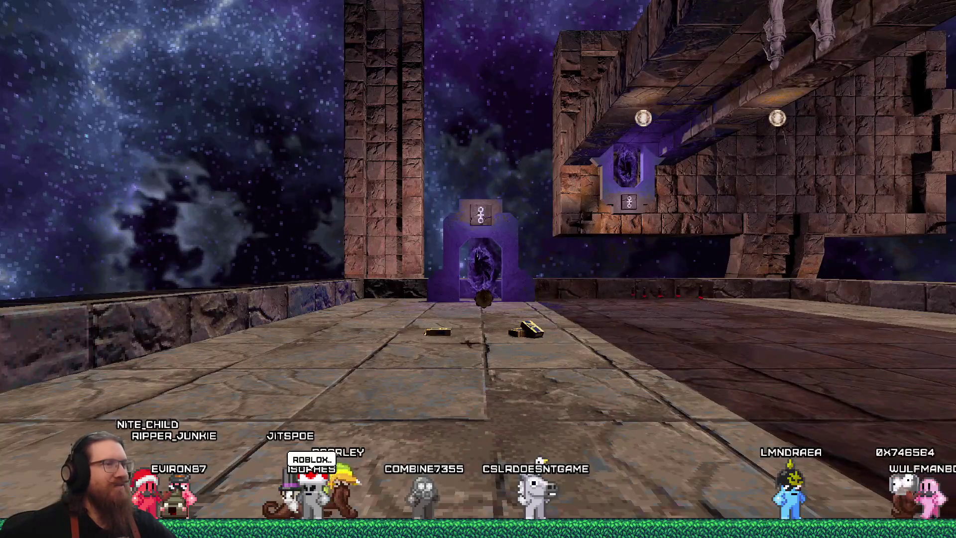
key("1")
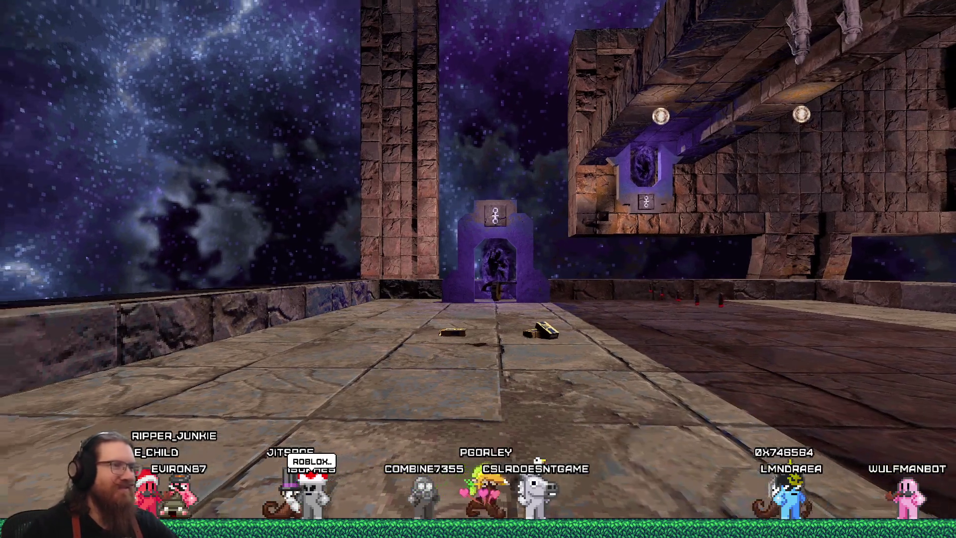
key("w")
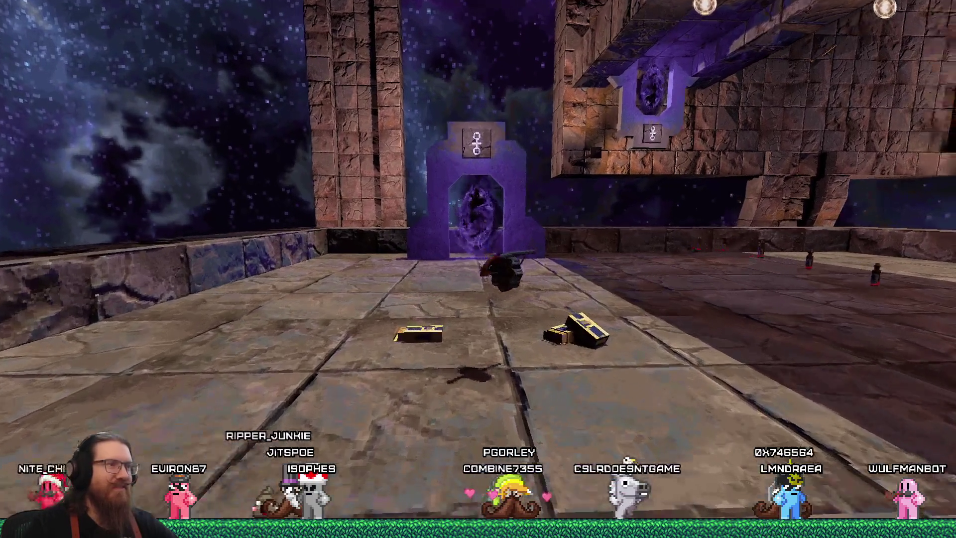
key("w")
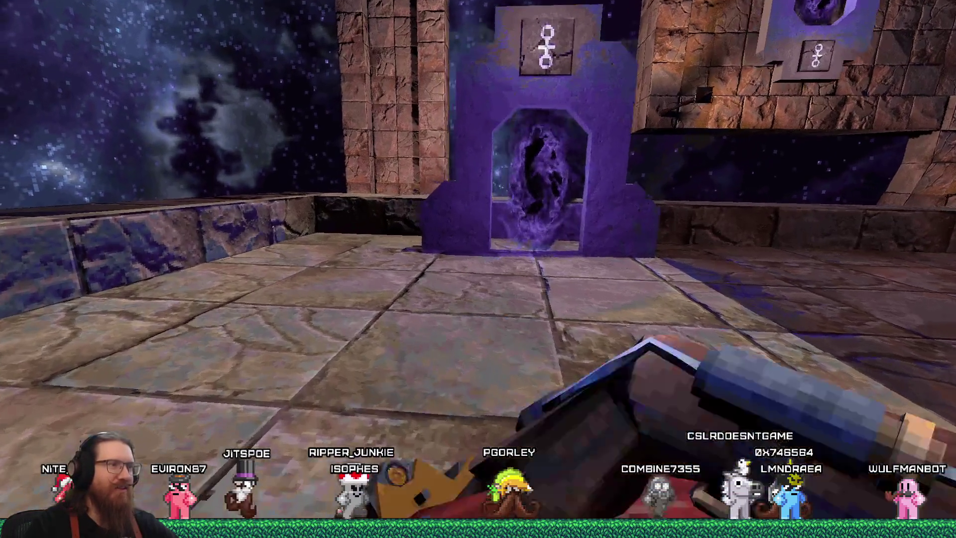
key("w")
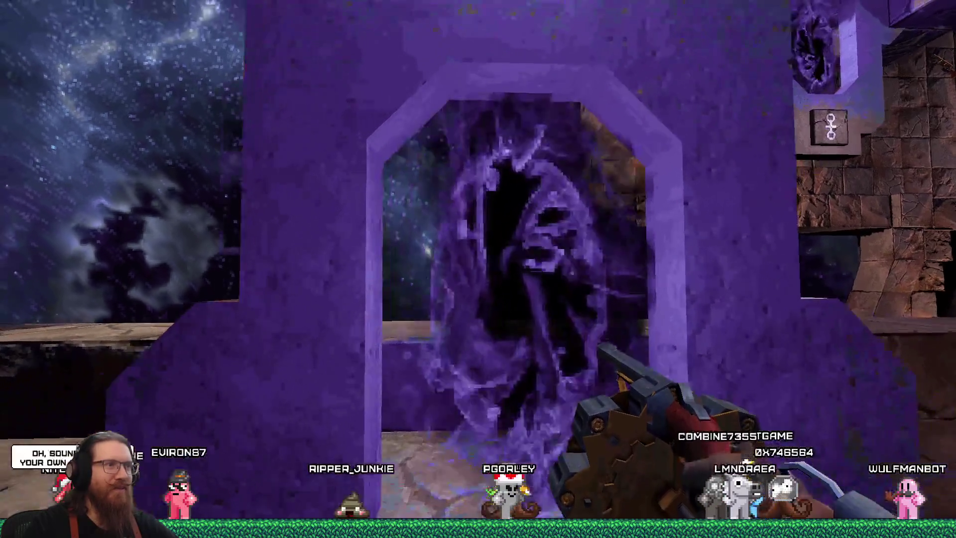
key("grave")
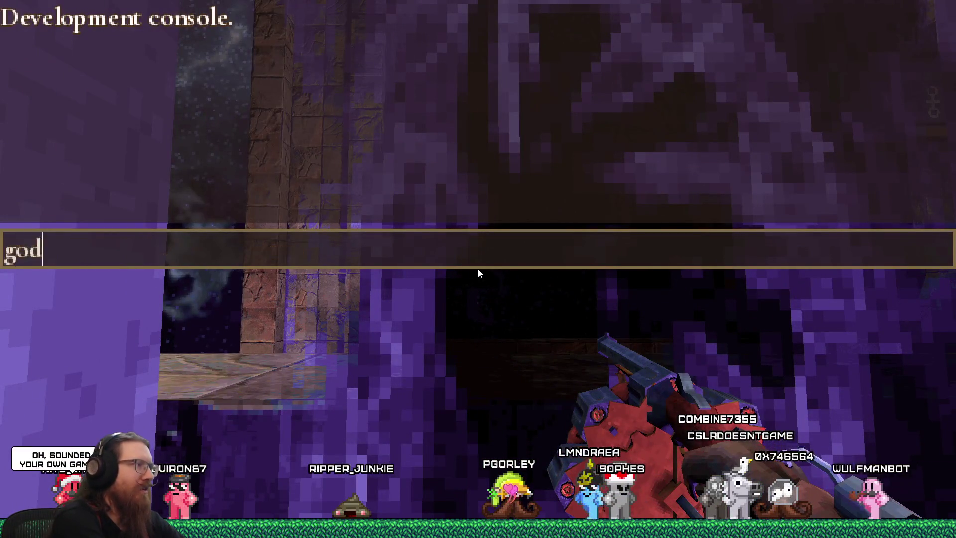
Step: Submit the console command and shoot the robed enemies in the corridor
key("Return")
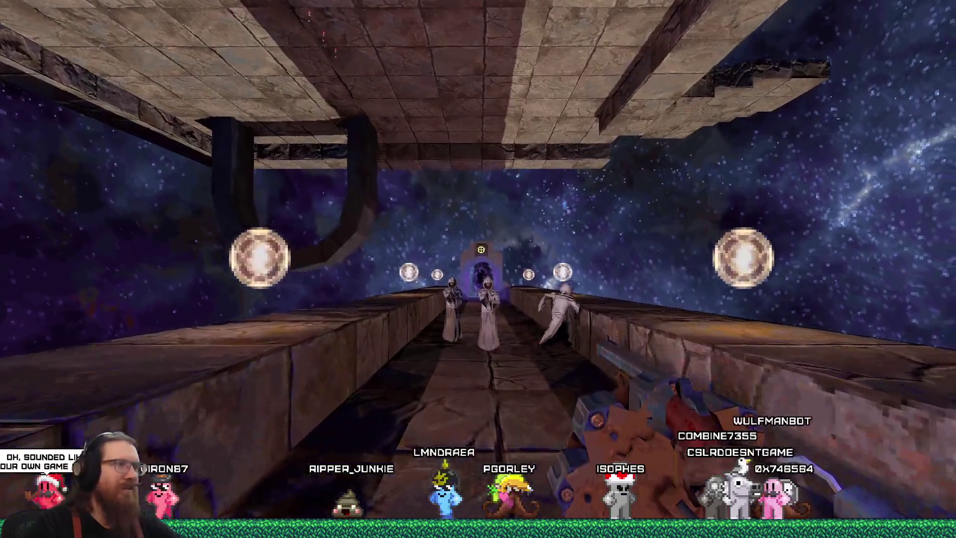
left_click(478, 269)
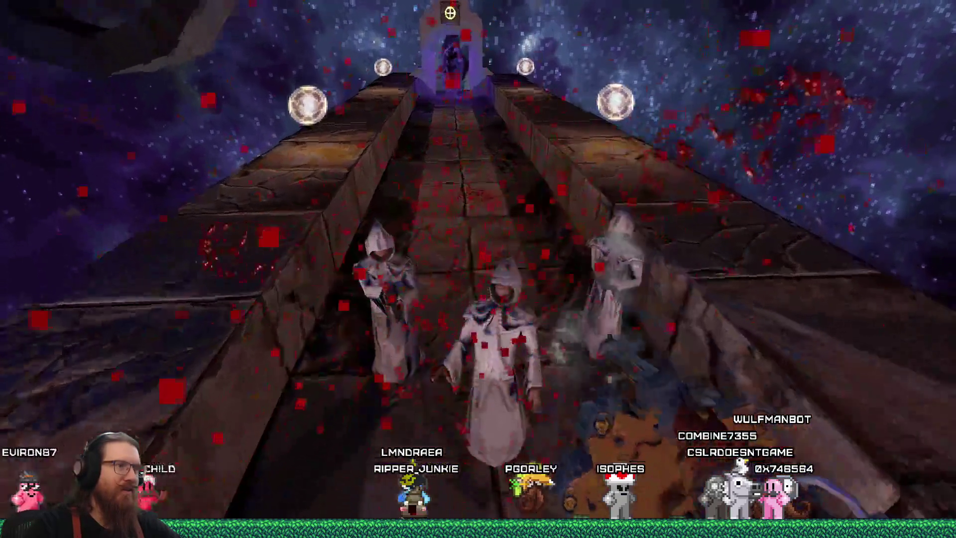
left_click(478, 269)
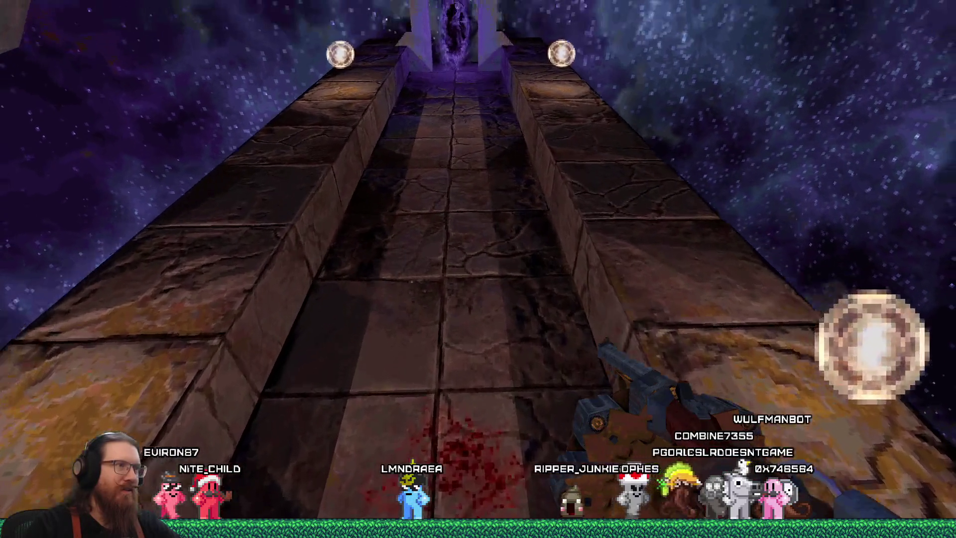
Step: Walk through the purple portal and along the stone walkway toward the two arches
key("w")
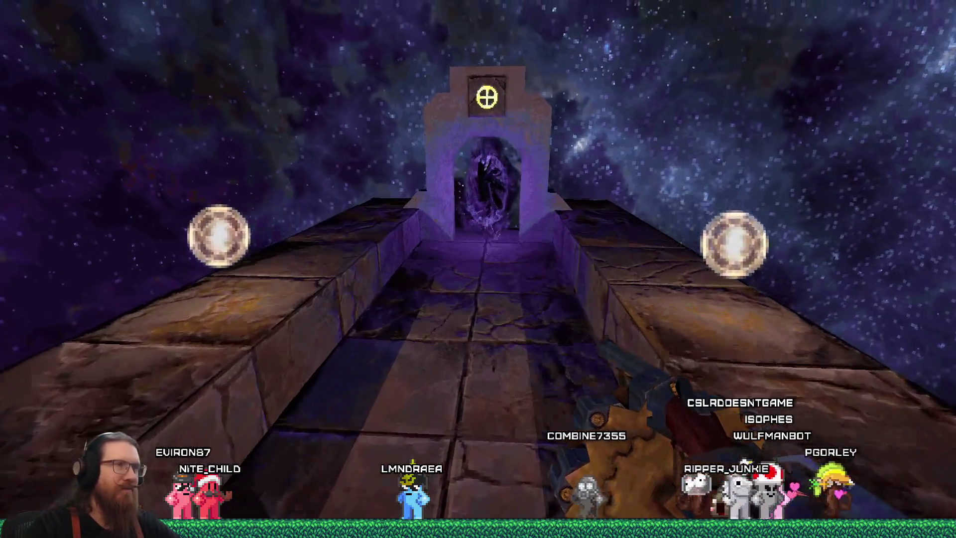
key("w")
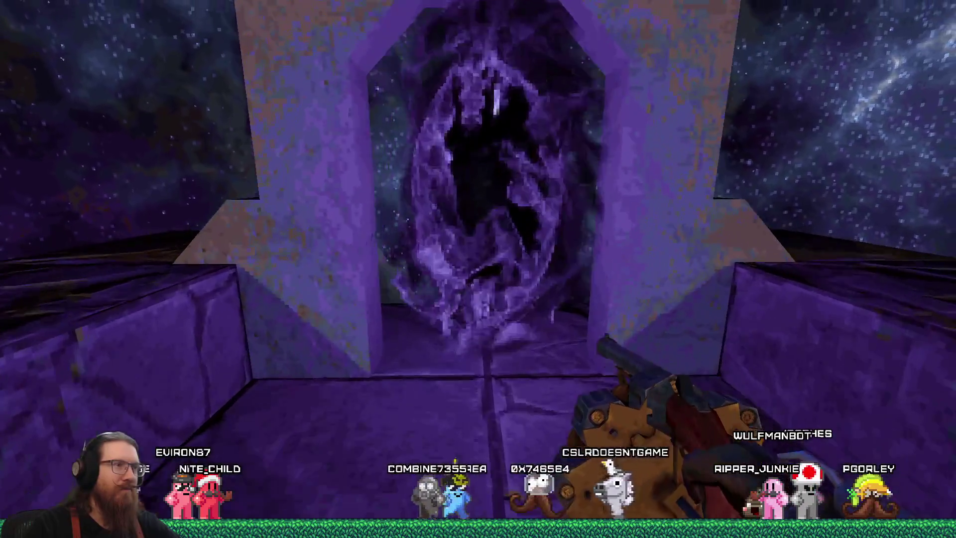
key("w")
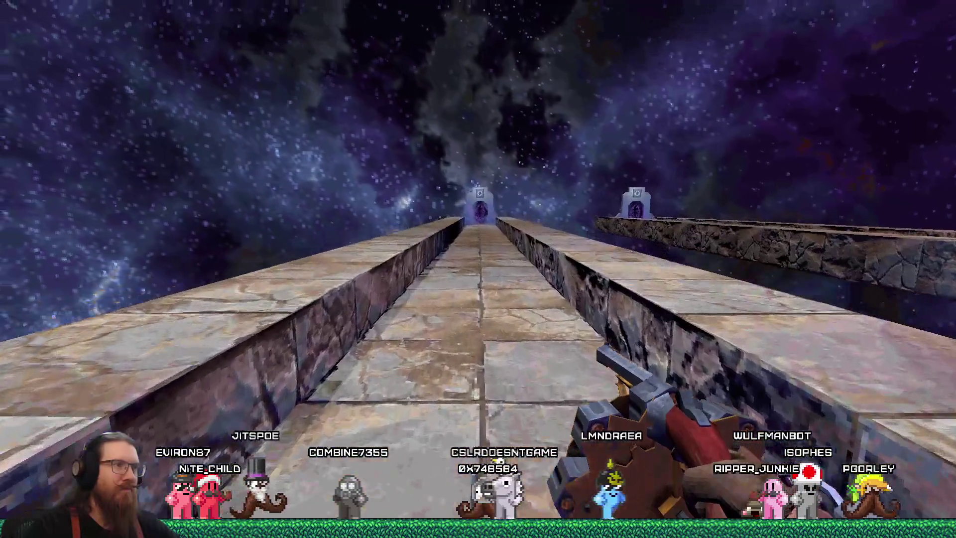
key("w")
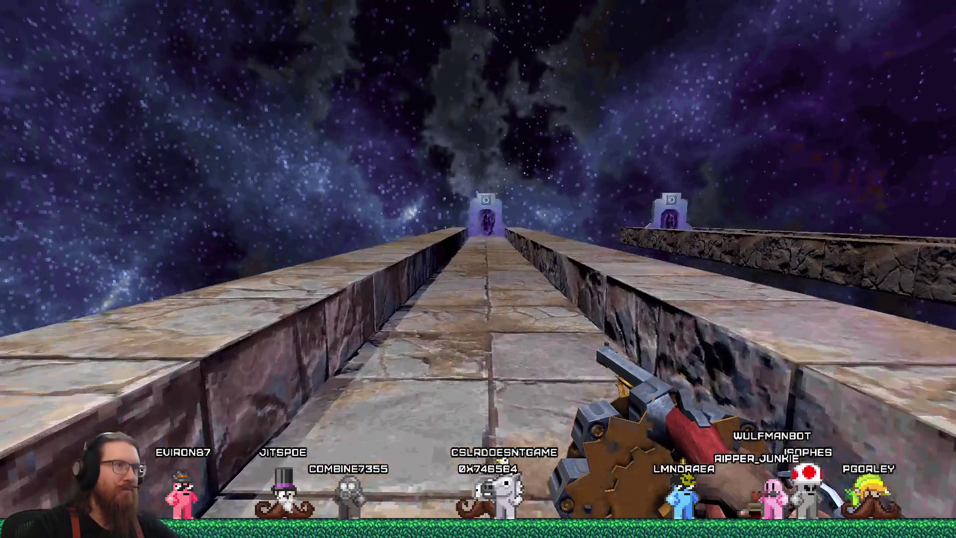
key("w")
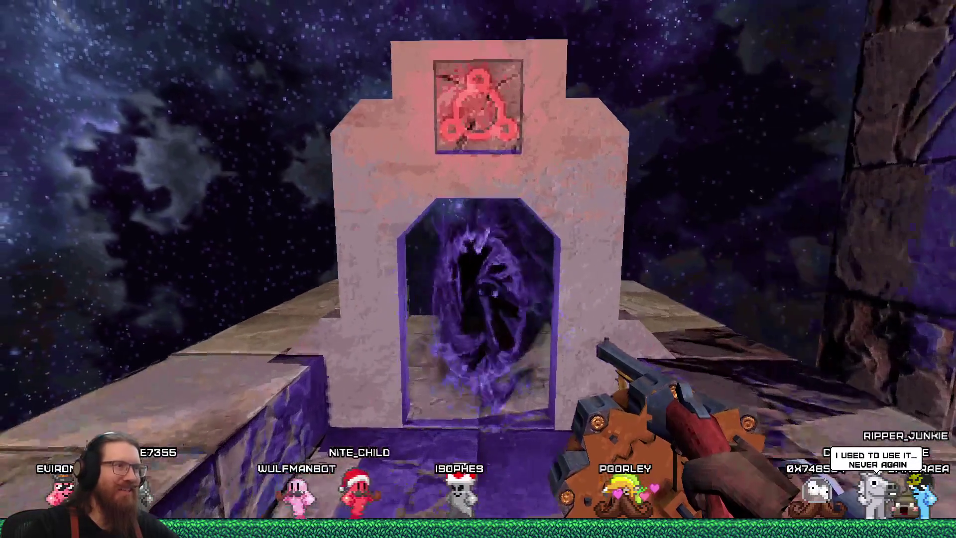
Step: Cross the stone bridge past the lamp post and pick up the shotgun
key("w")
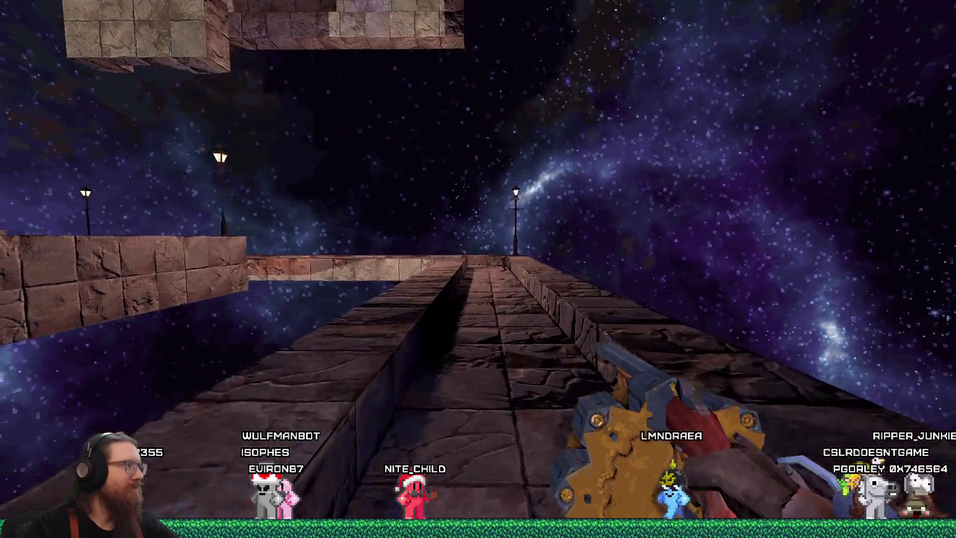
key("w")
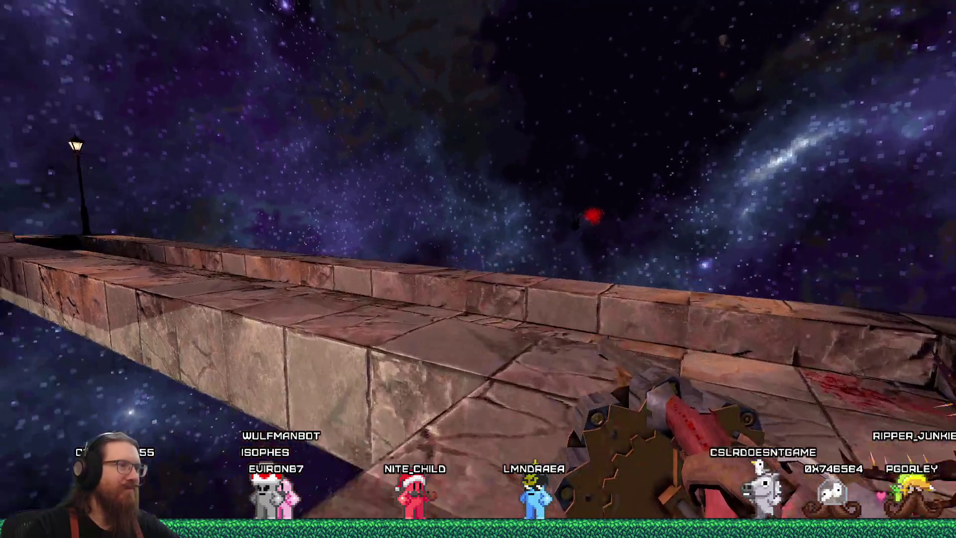
key("w")
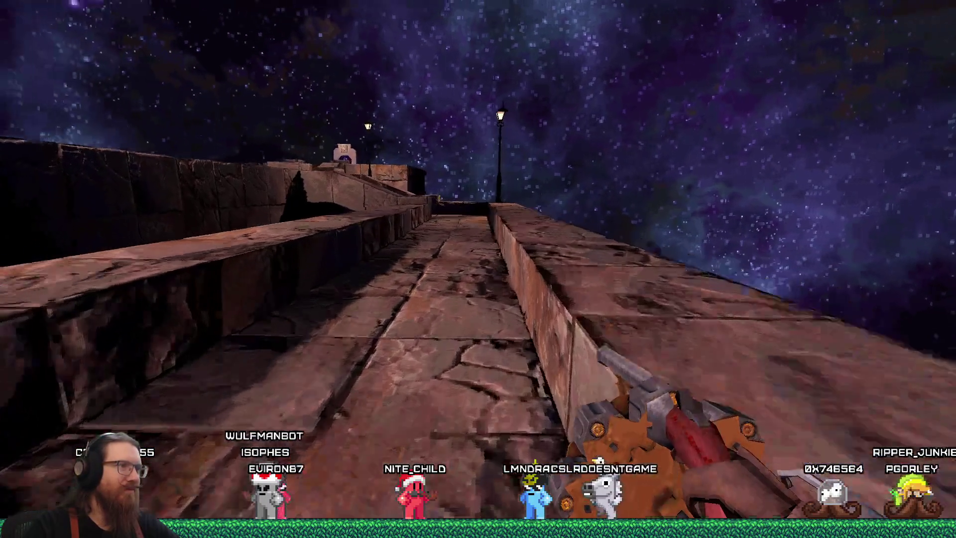
key("w")
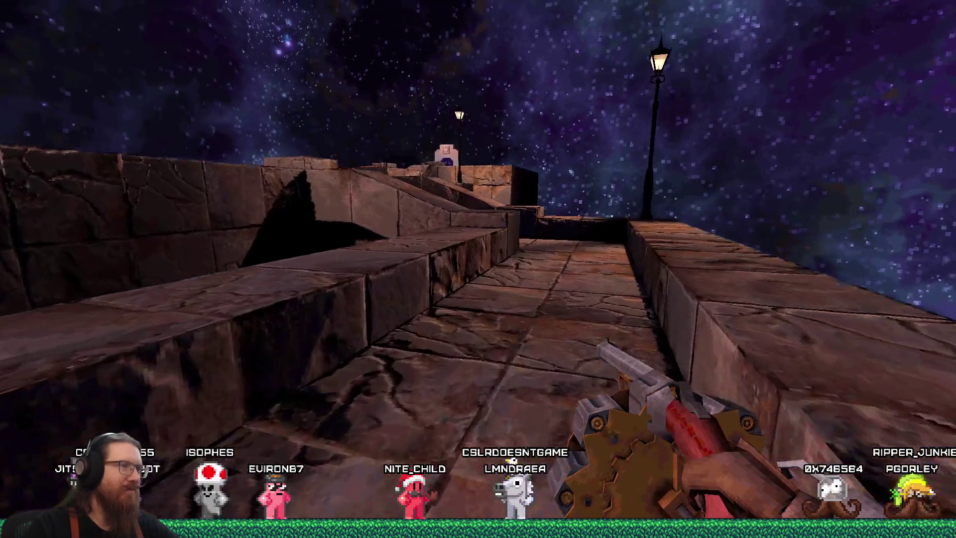
key("w")
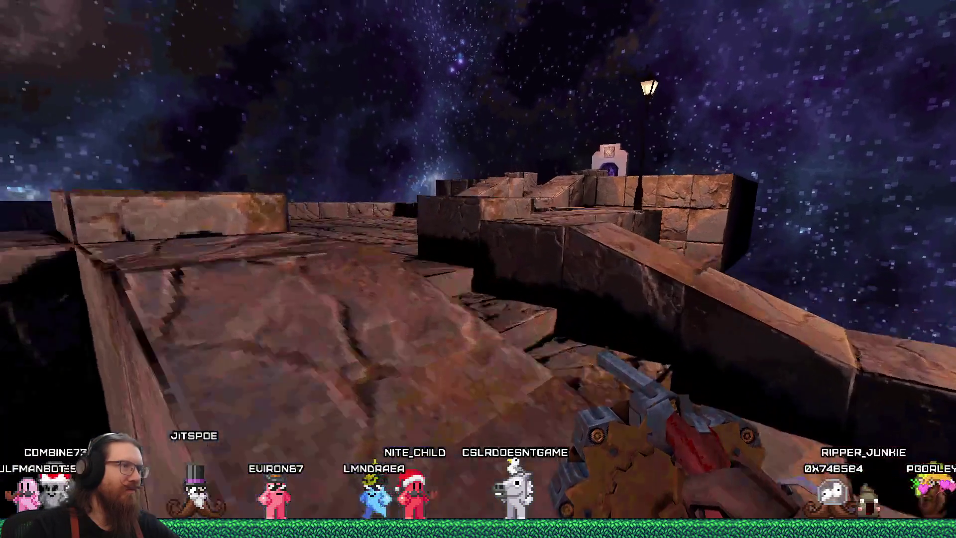
key("w")
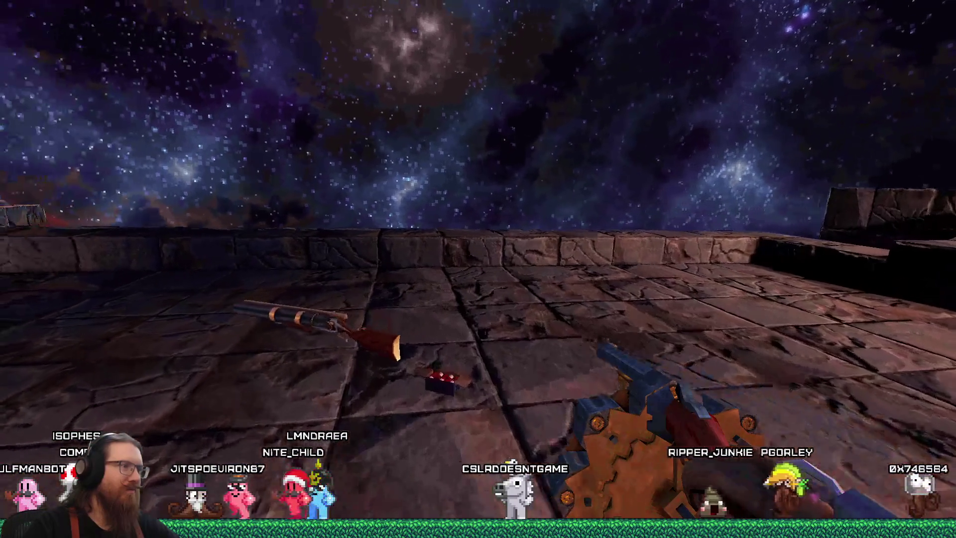
key("w")
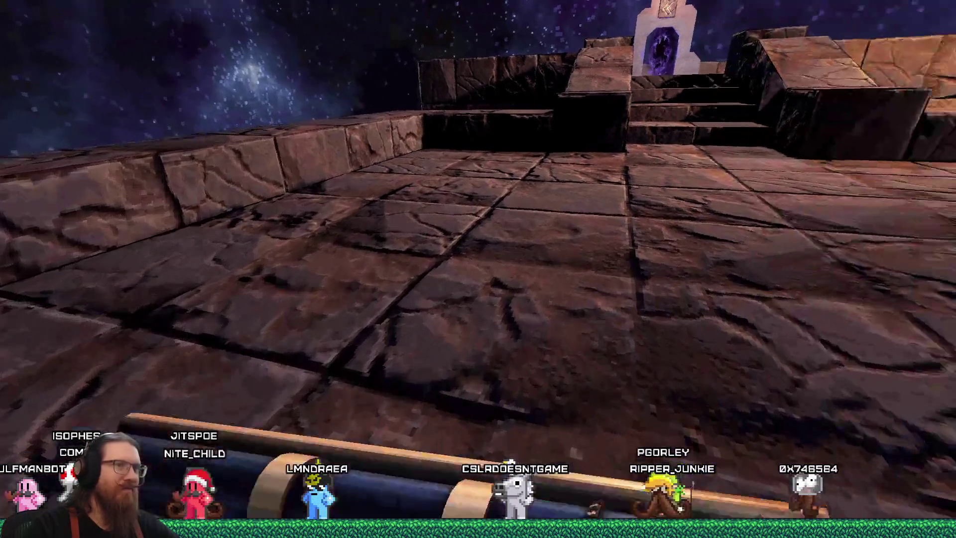
Step: Switch weapon, climb the stairs toward the portal, and open the development console
key("3")
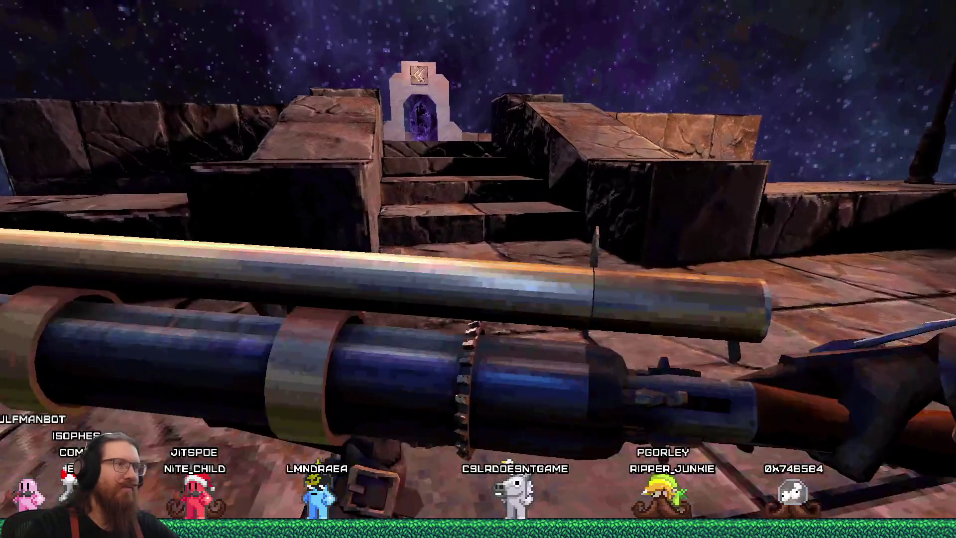
key("w")
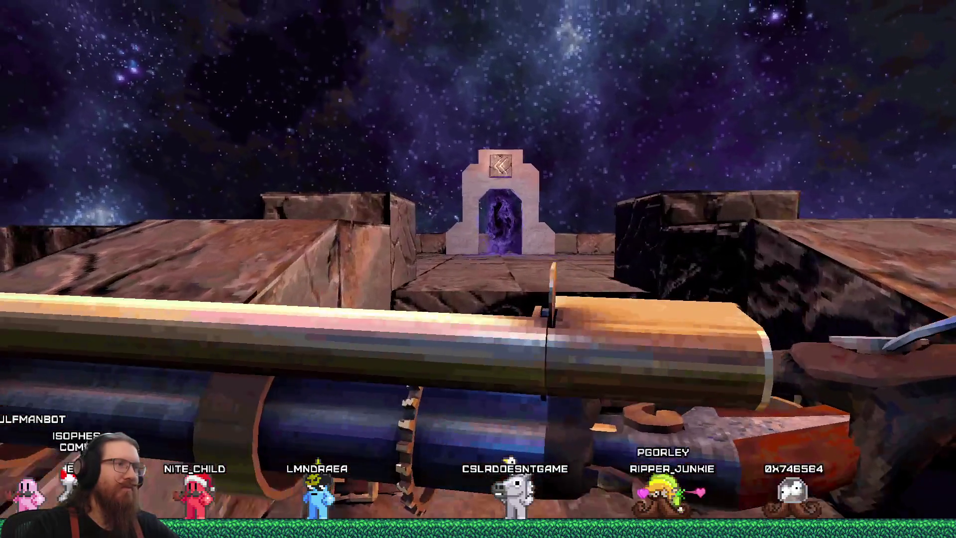
key("grave")
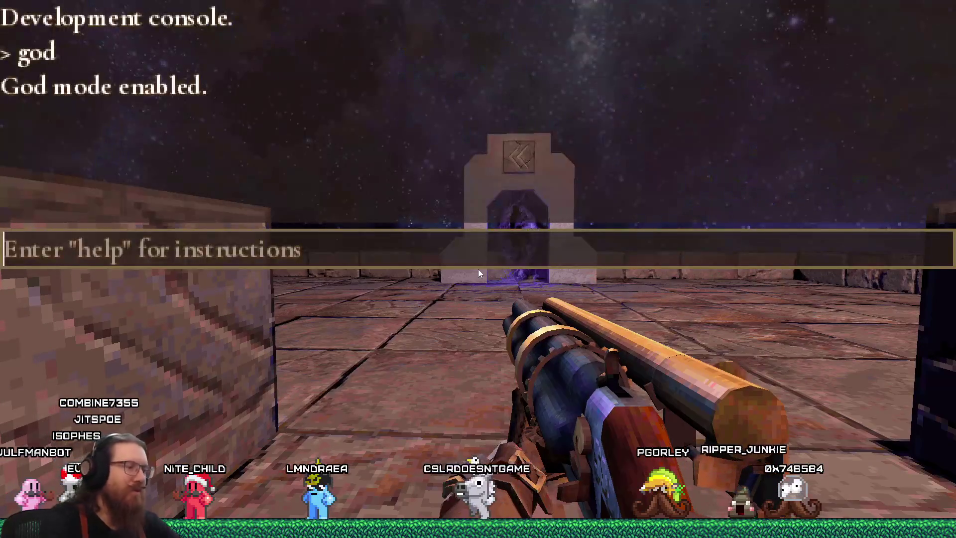
Step: Run giveall, scroll to the multi-barrel shotgun, and walk into the rooftop portal
type("giveall")
key("Return")
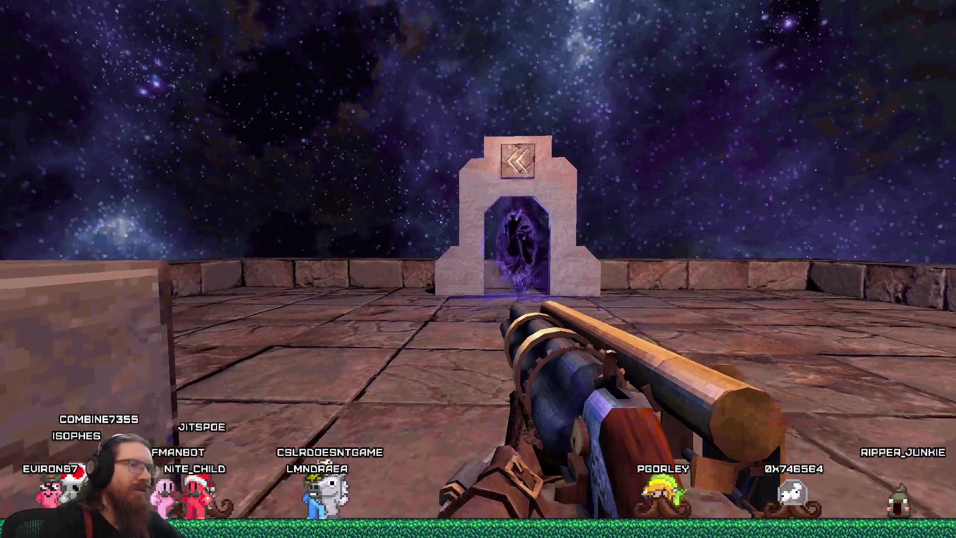
scroll(478, 269, "down", 4)
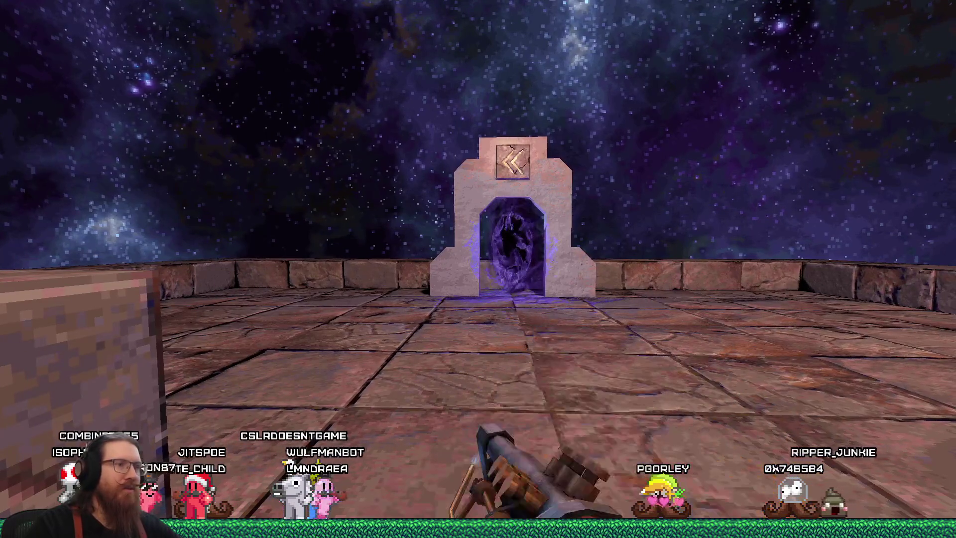
scroll(478, 269, "down", 3)
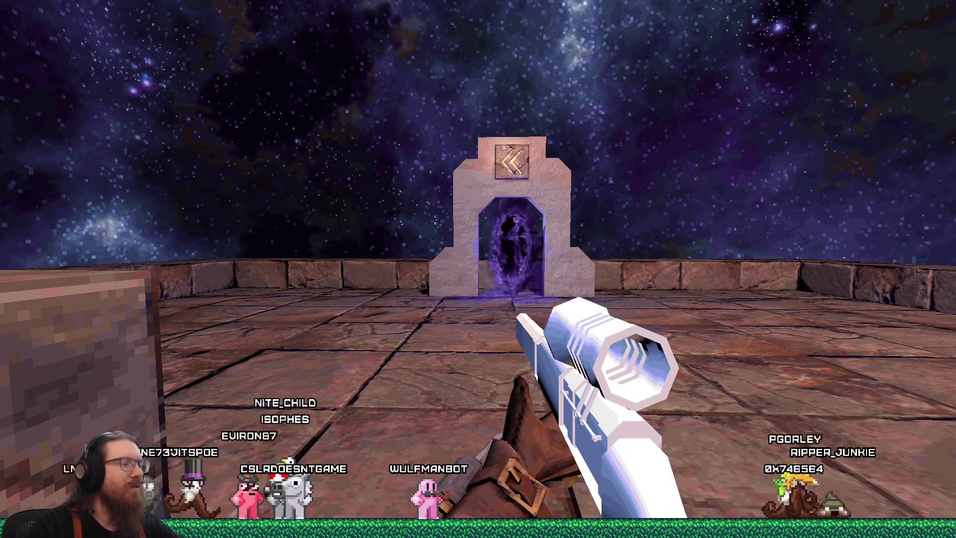
scroll(478, 268, "down", 1)
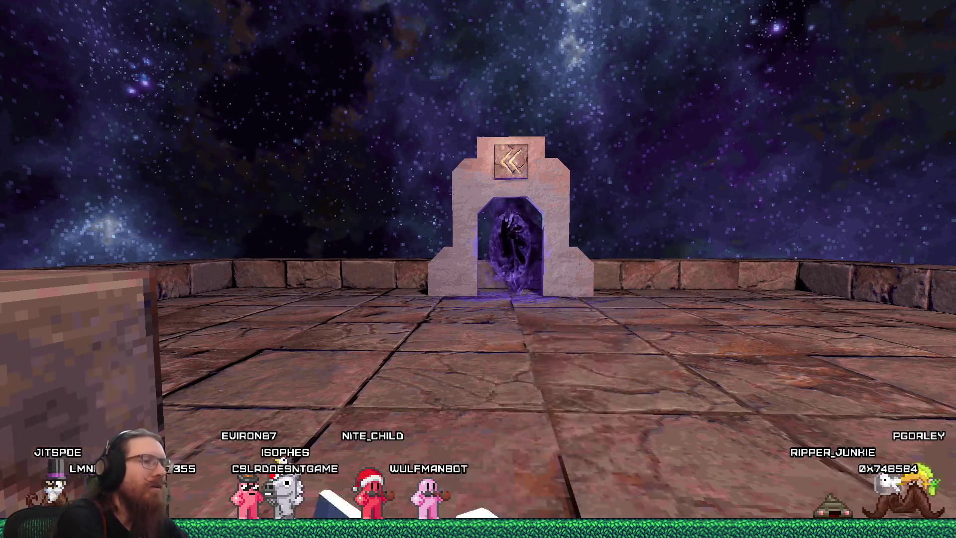
scroll(478, 269, "down", 1)
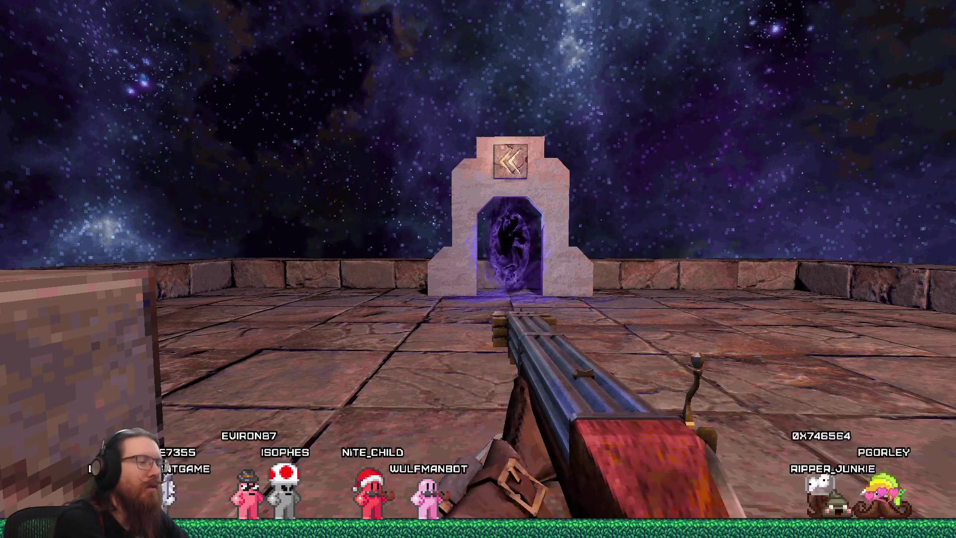
key("w")
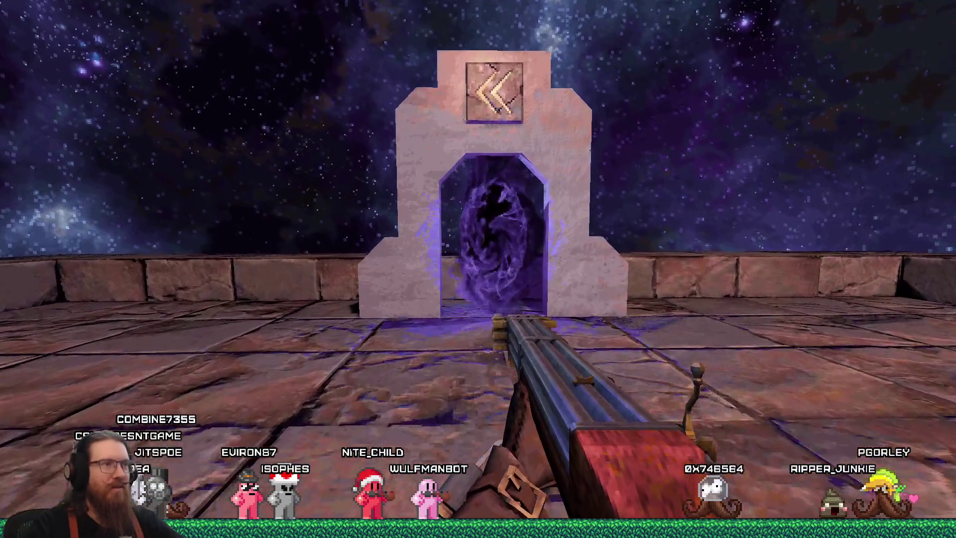
key("w")
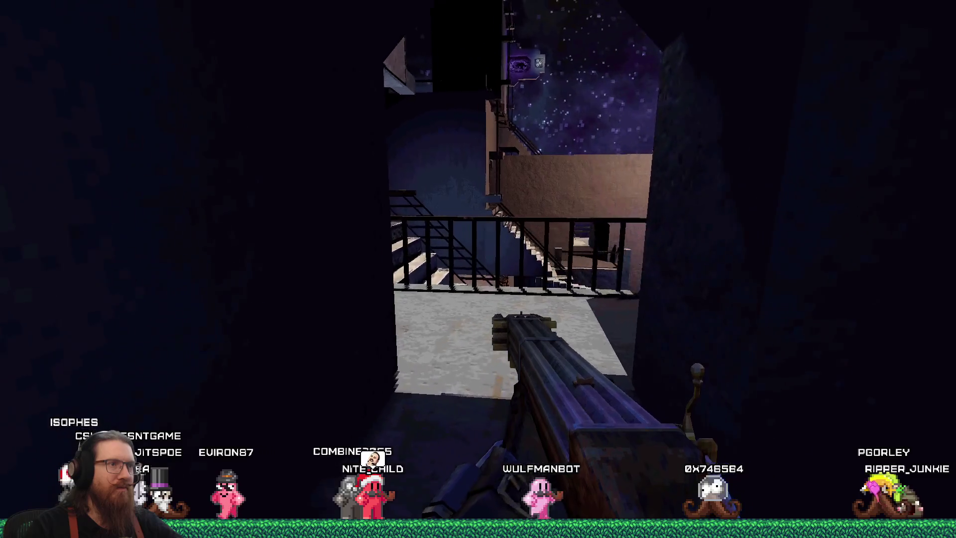
Step: Climb the staircase and cross the grassy courtyard past the candle shrine and birch tree
key("w")
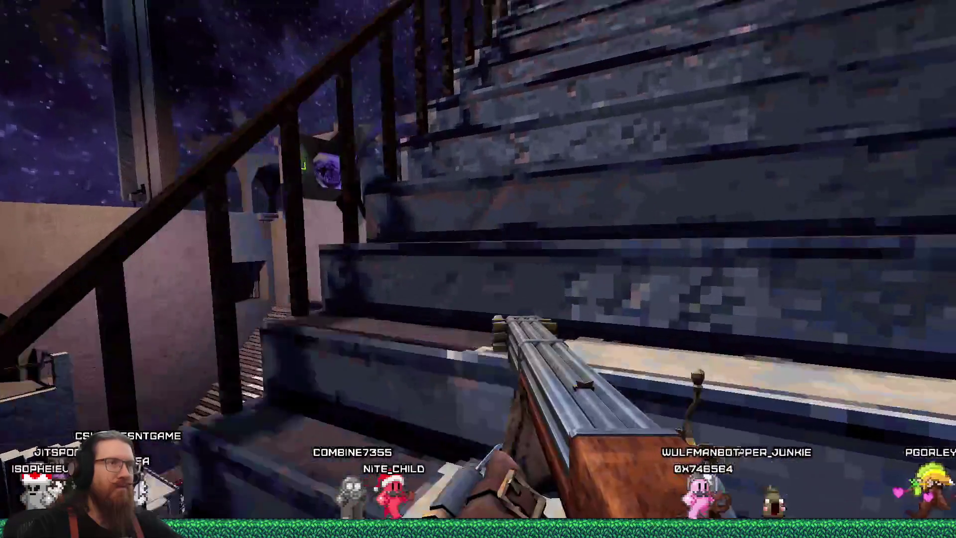
key("w")
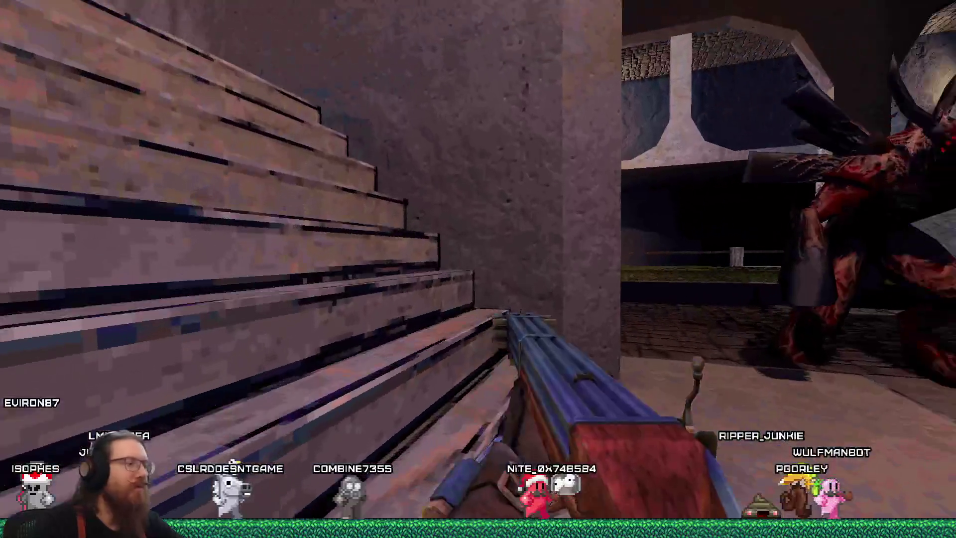
key("w")
key("w")
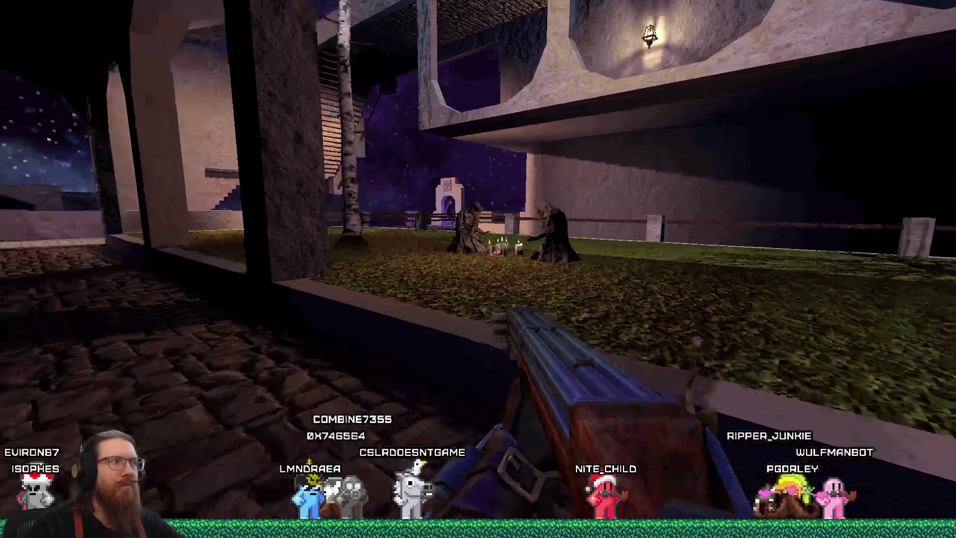
key("w")
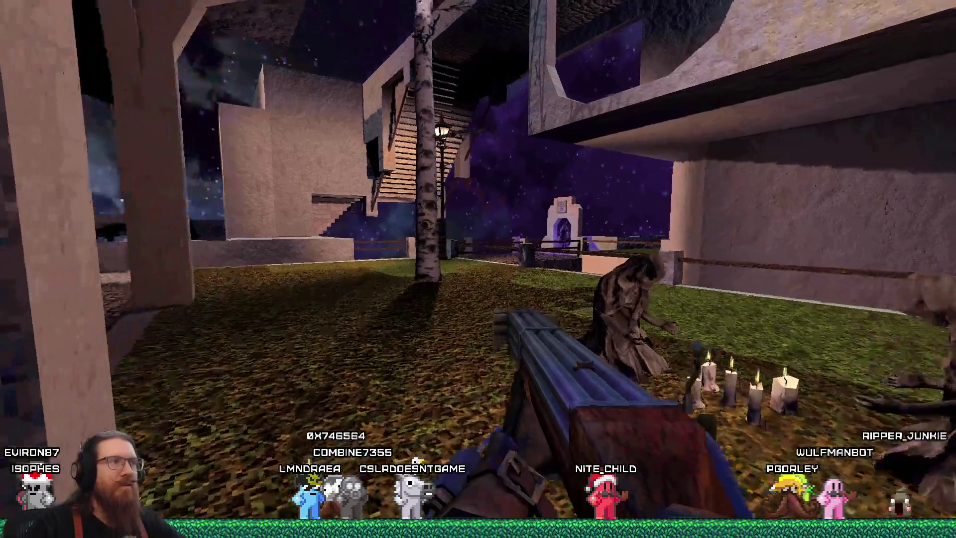
key("w")
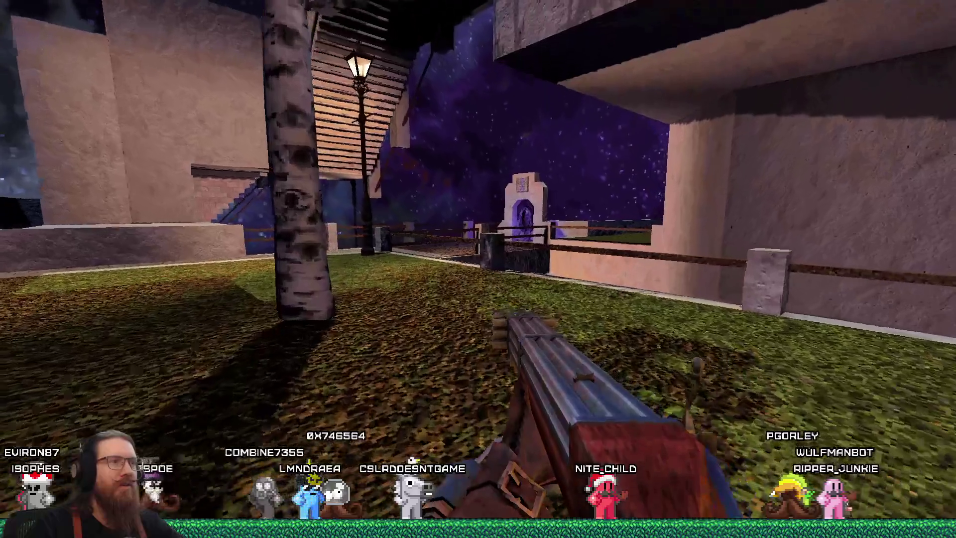
key("w")
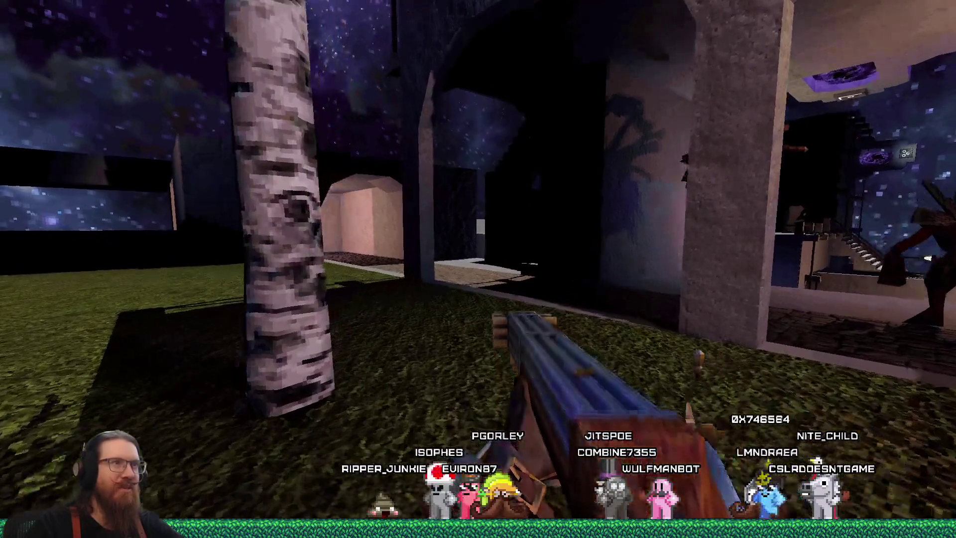
key("w")
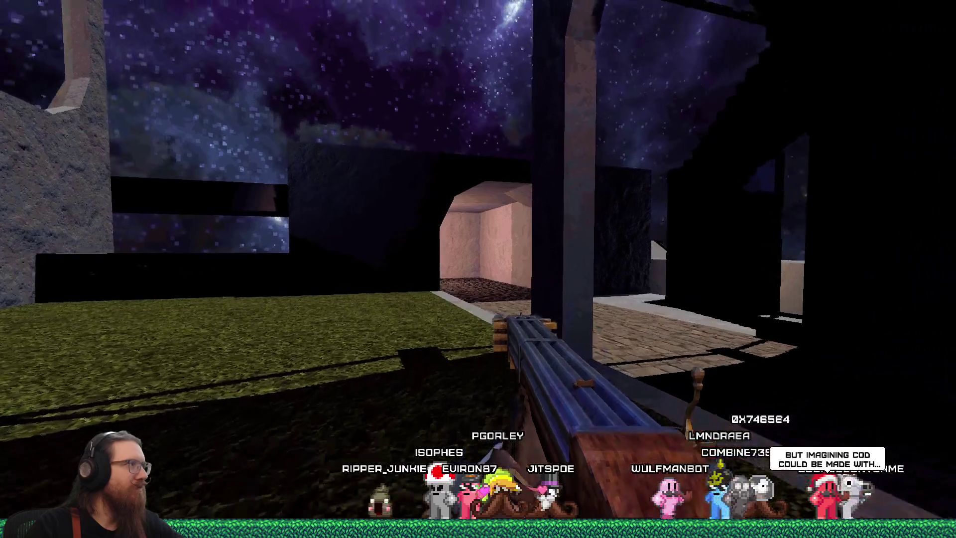
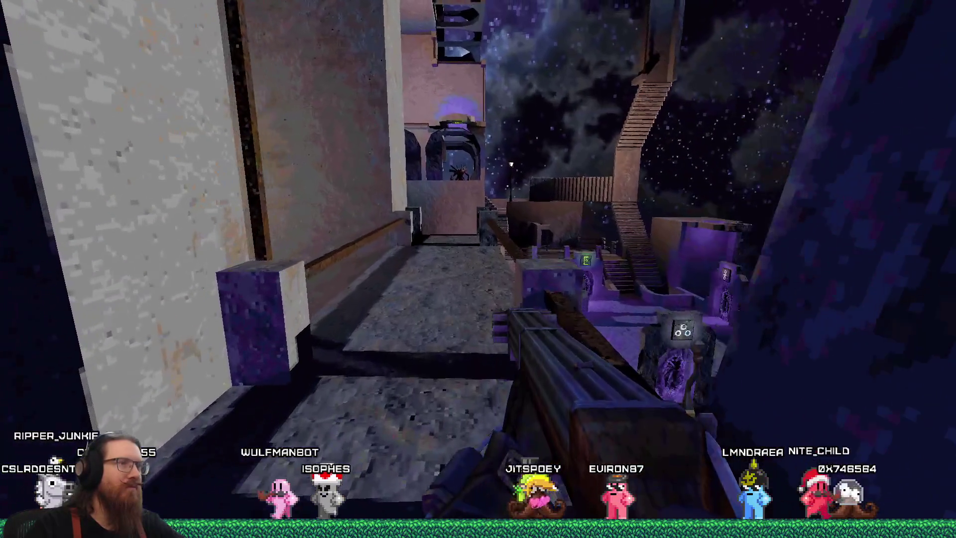
Step: Walk along the stone walkway down into the courtyard, backing up to view both portal arches
key("w")
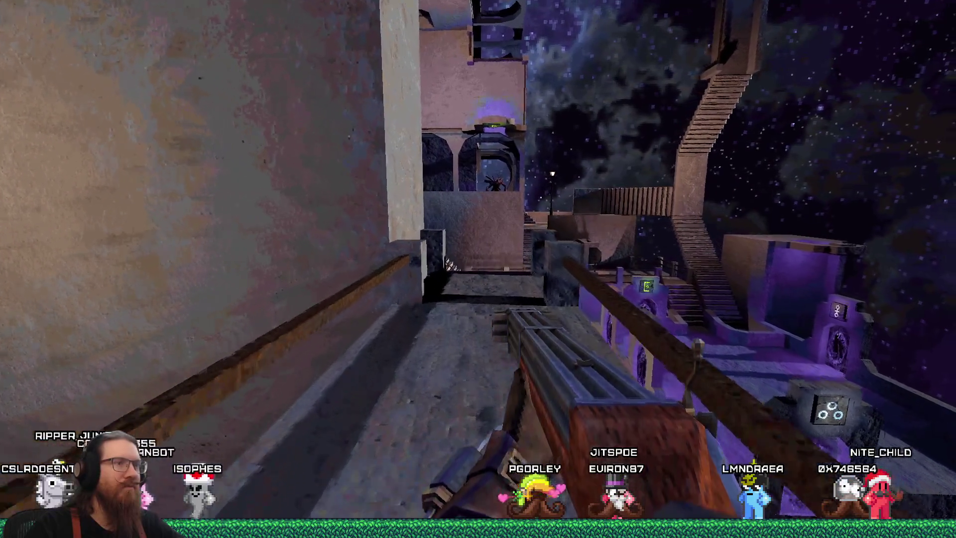
key("w")
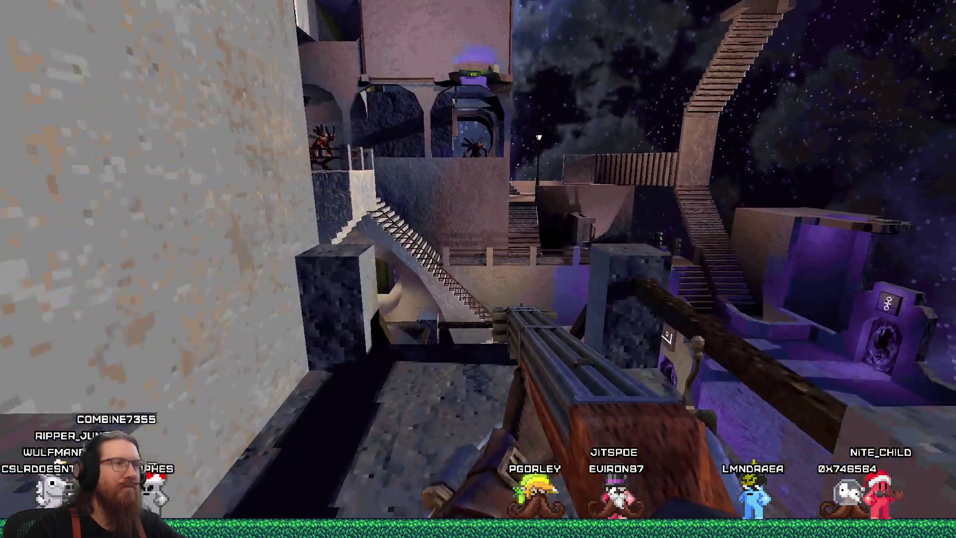
key("w")
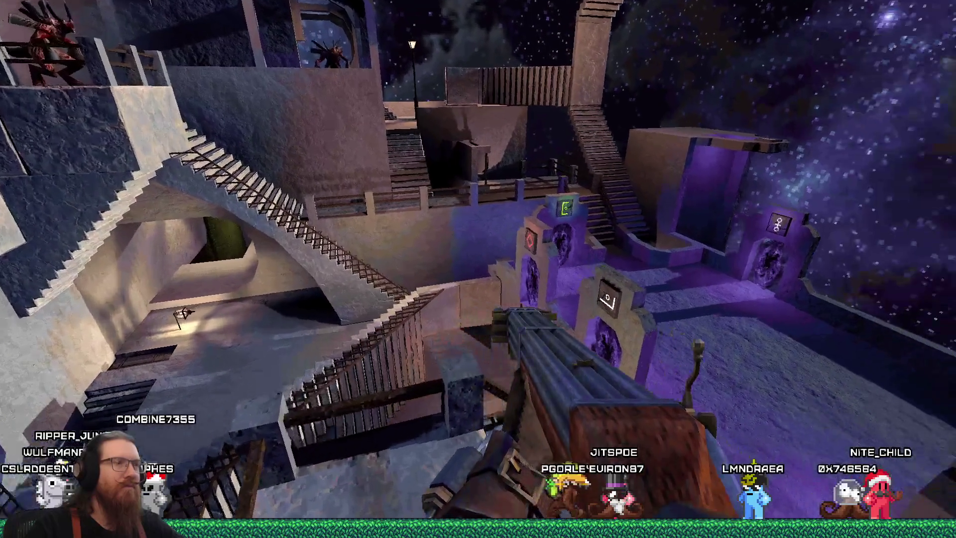
key("w")
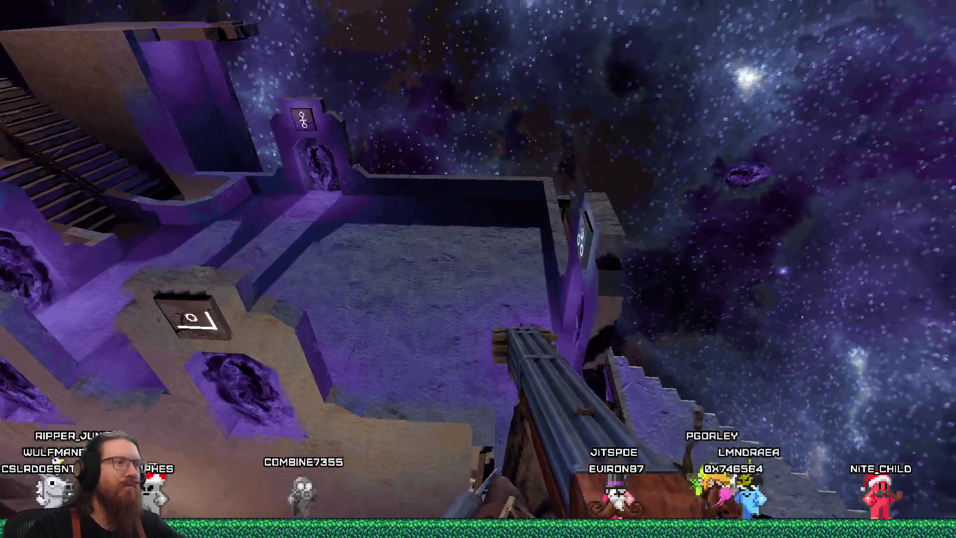
key("w")
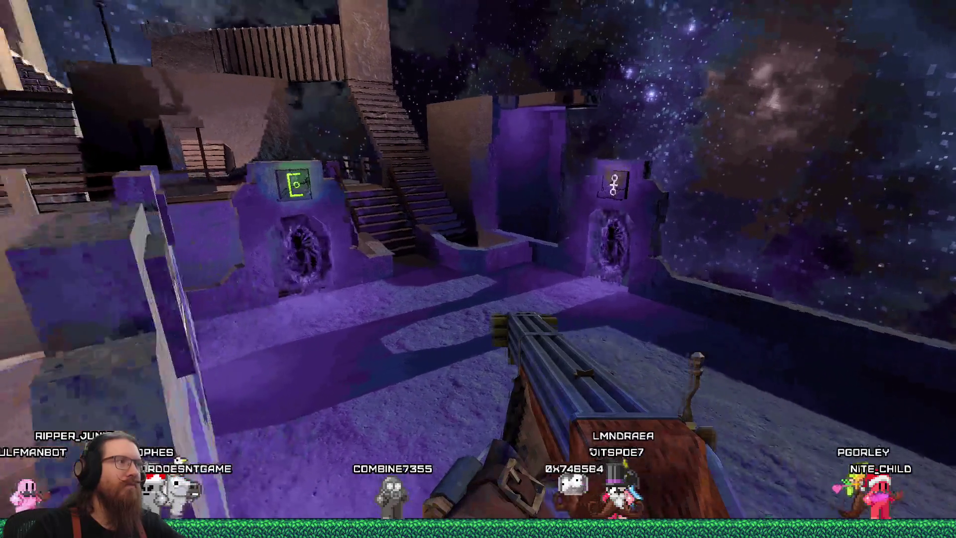
key("w")
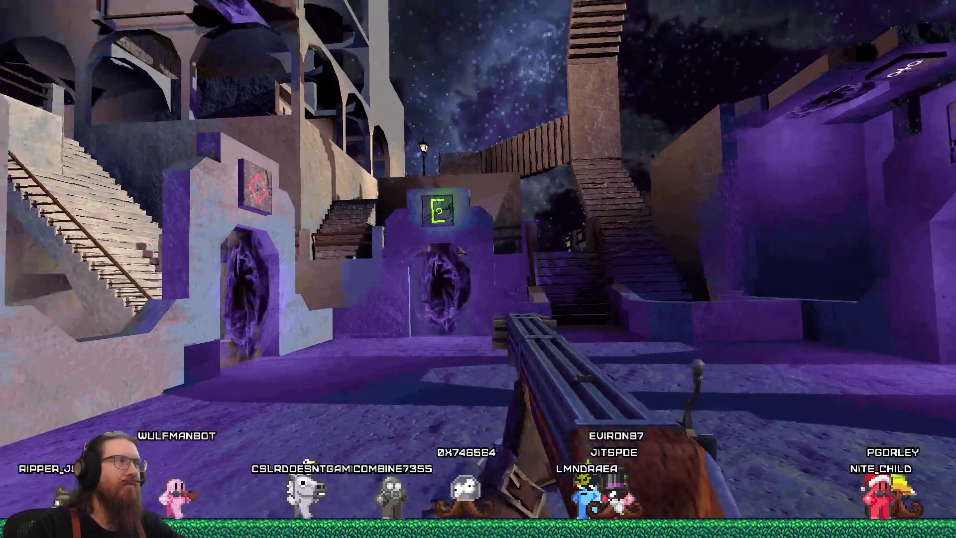
key("s")
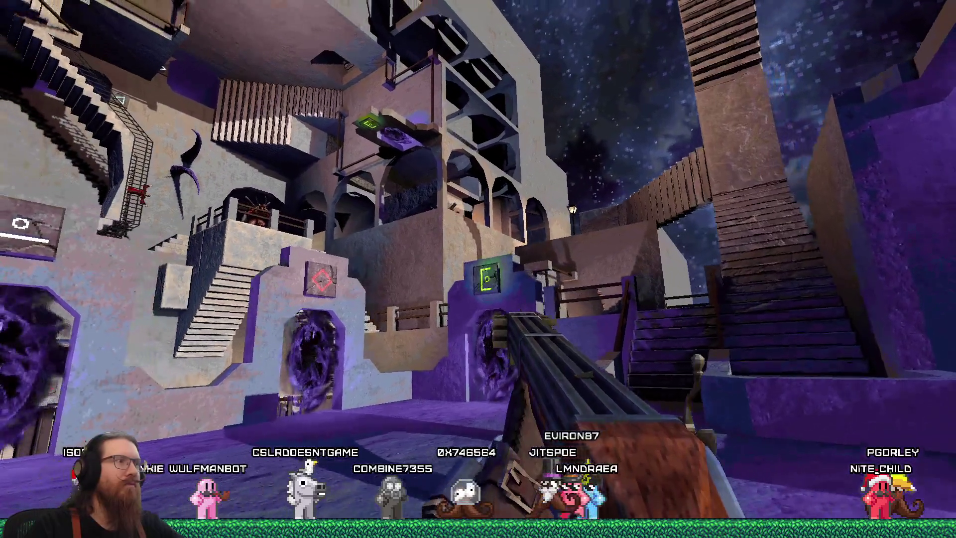
key("s")
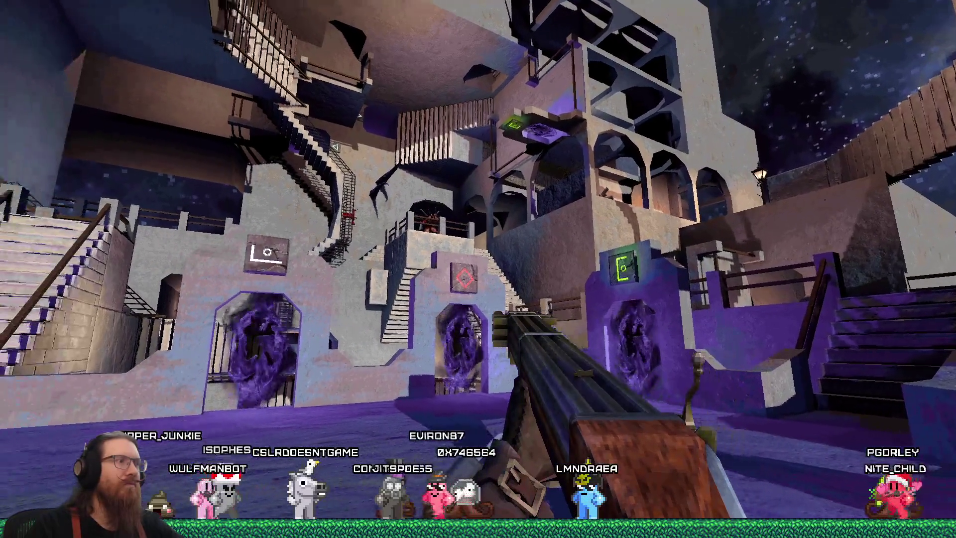
key("s")
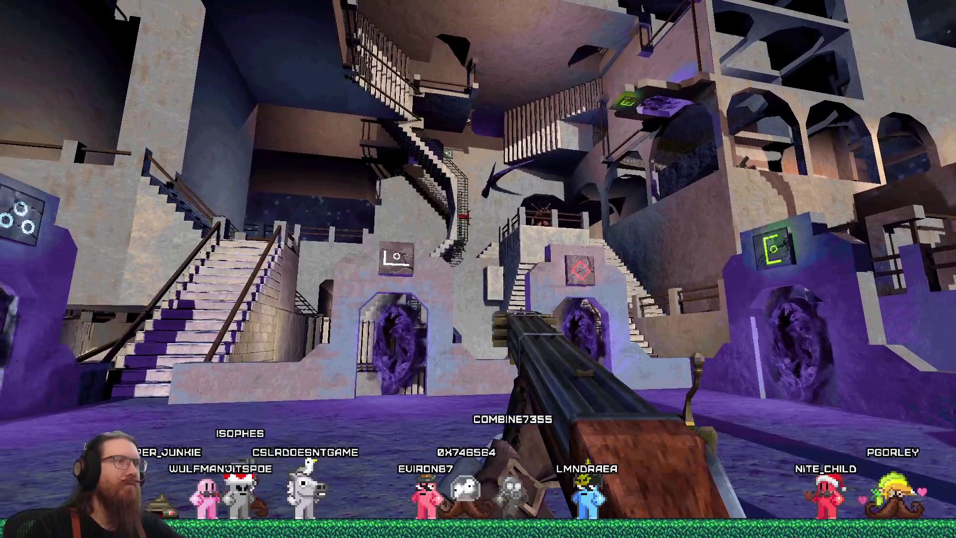
Step: Go through the green-symbol portal into the stairway room and head toward the portal tower
key("w")
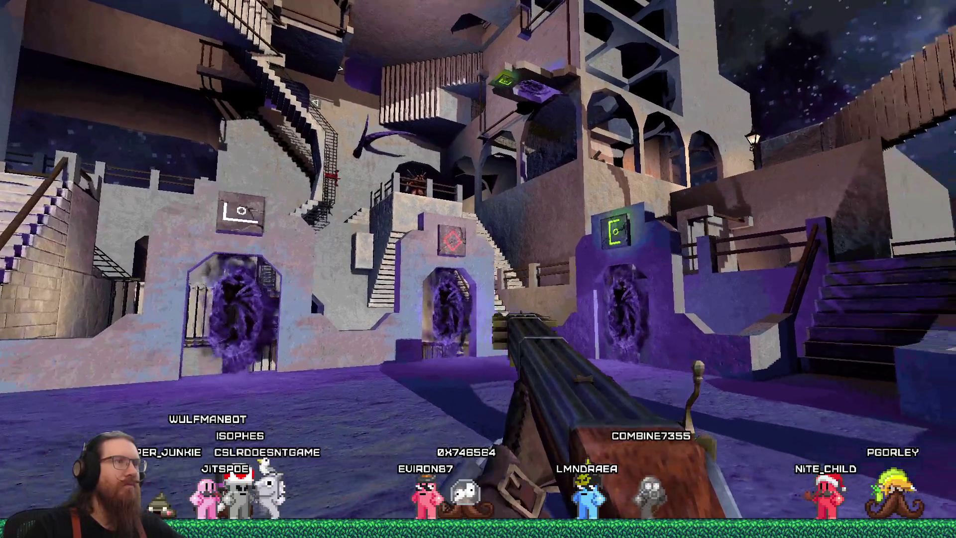
key("w")
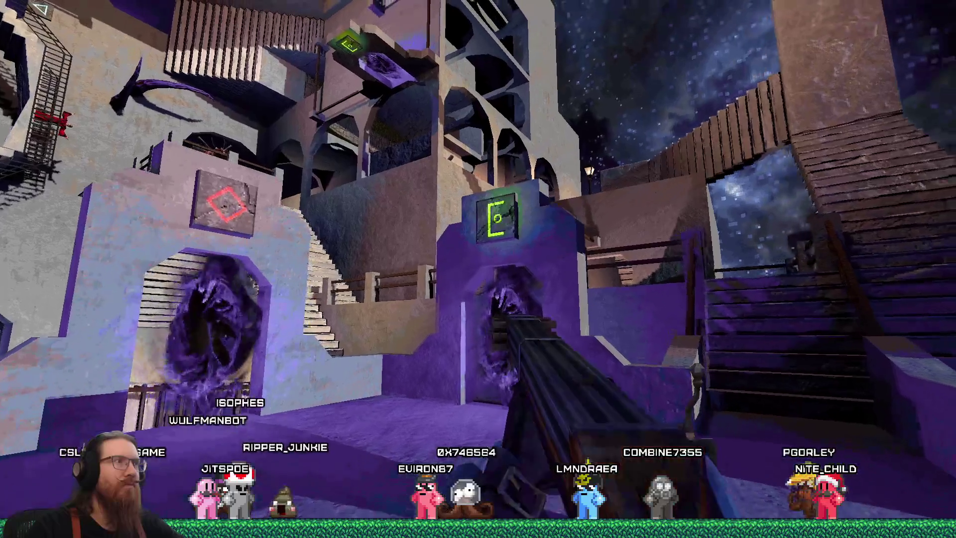
key("w")
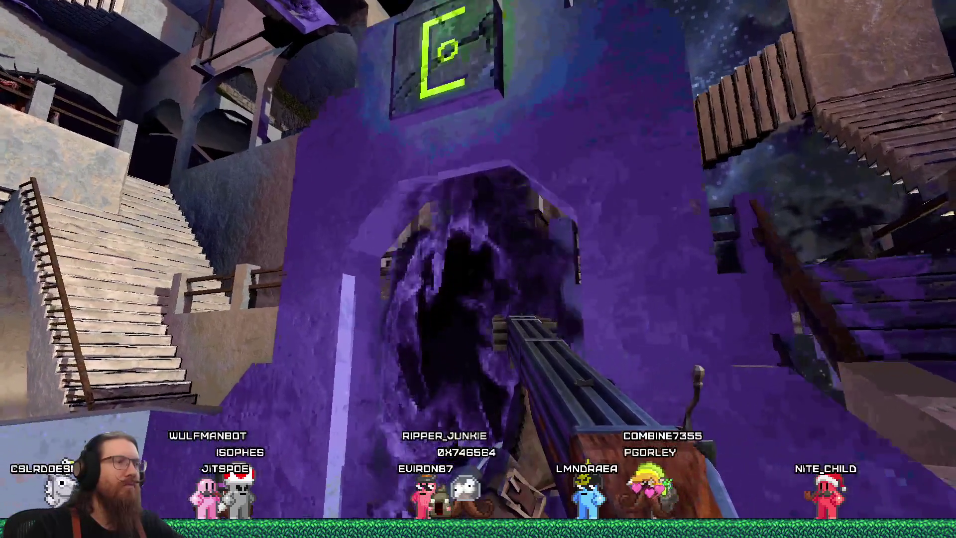
key("w")
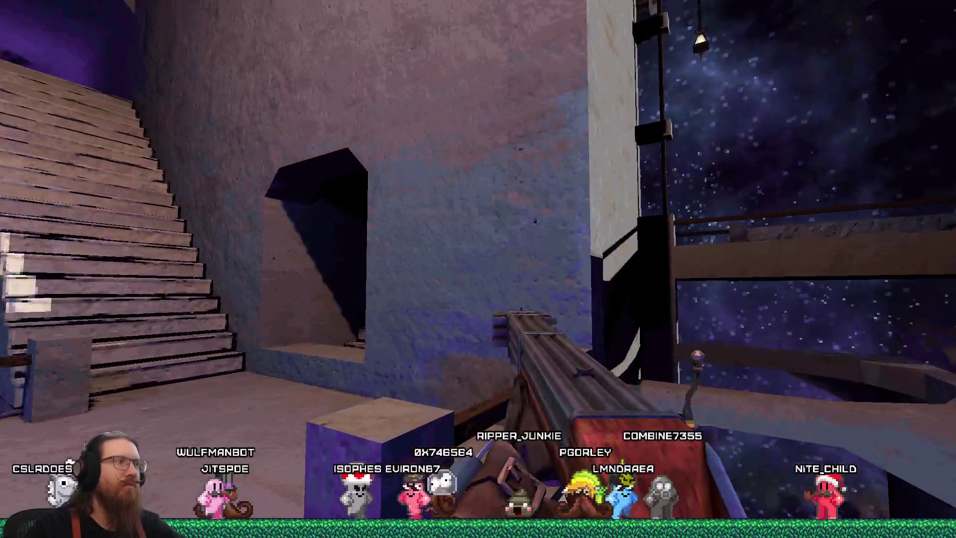
key("w")
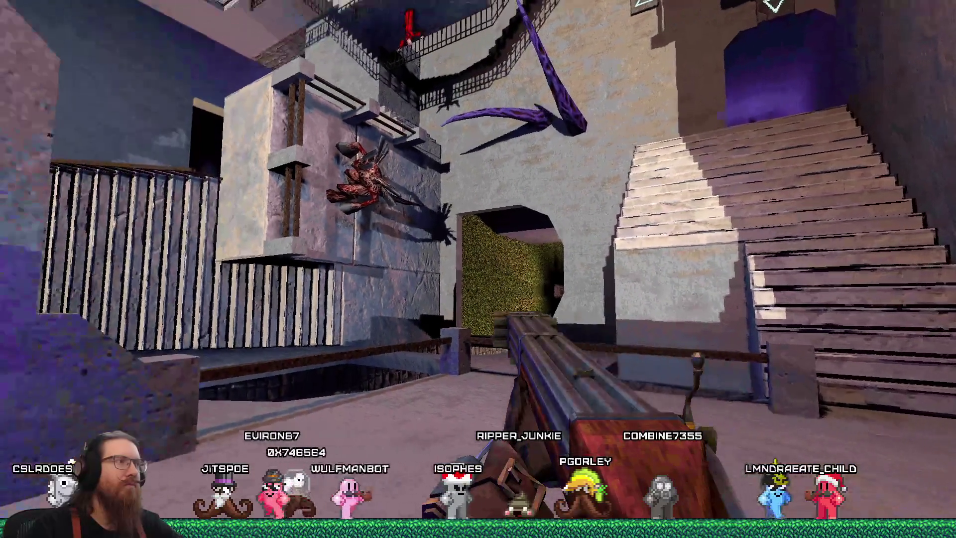
key("w")
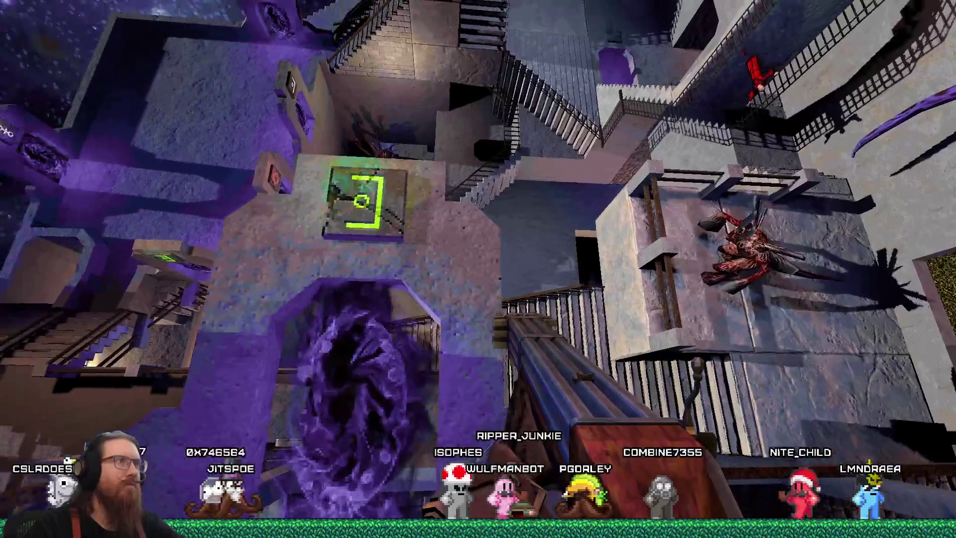
key("w")
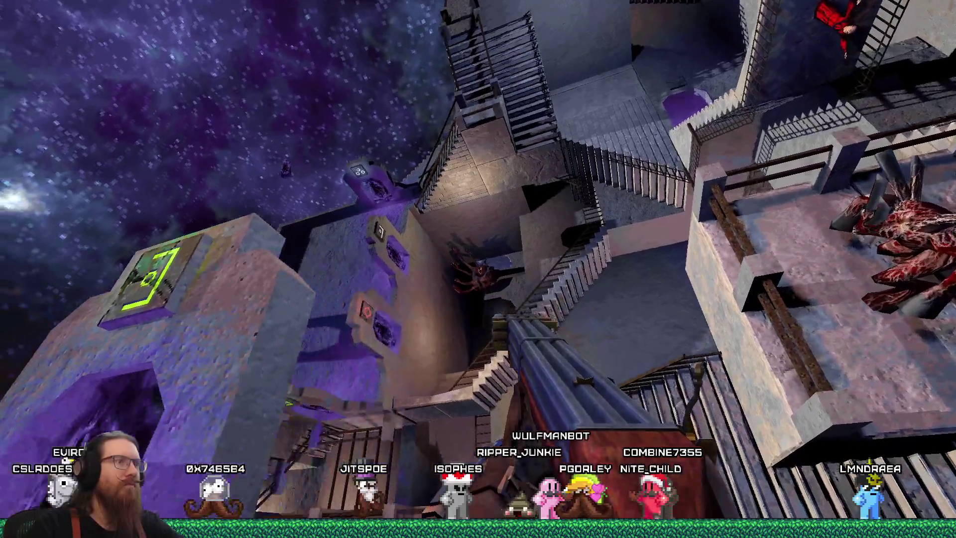
key("w")
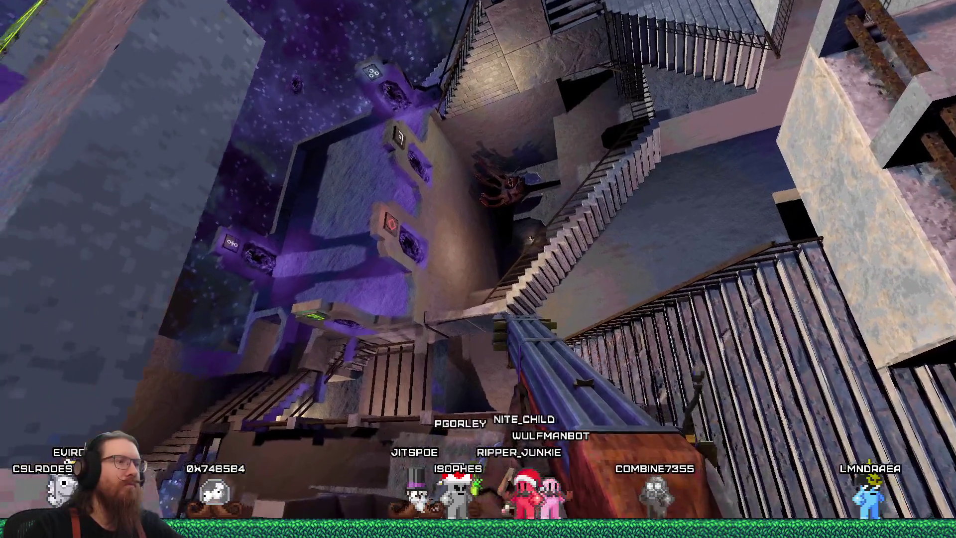
key("w")
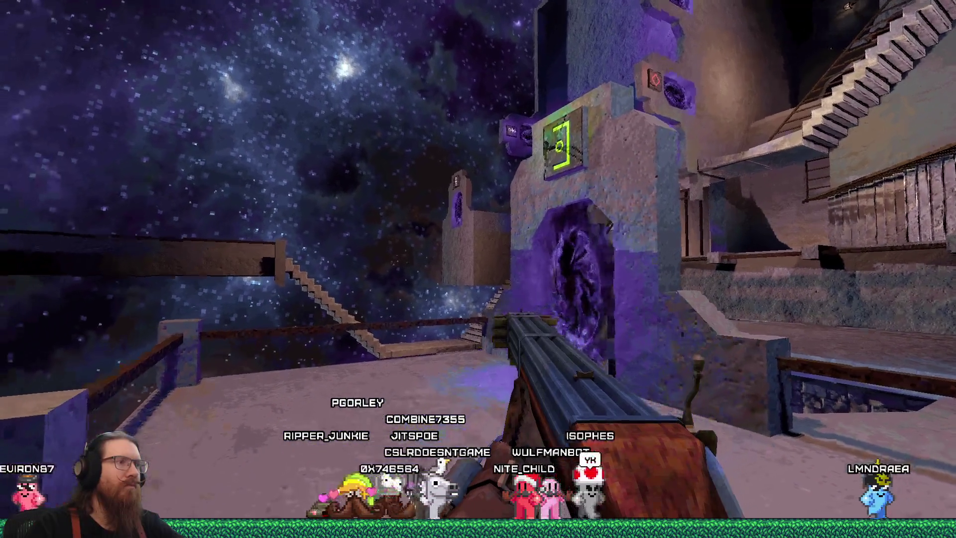
Step: Reposition around the portal towers and walk into the green-symbol portal
key("w")
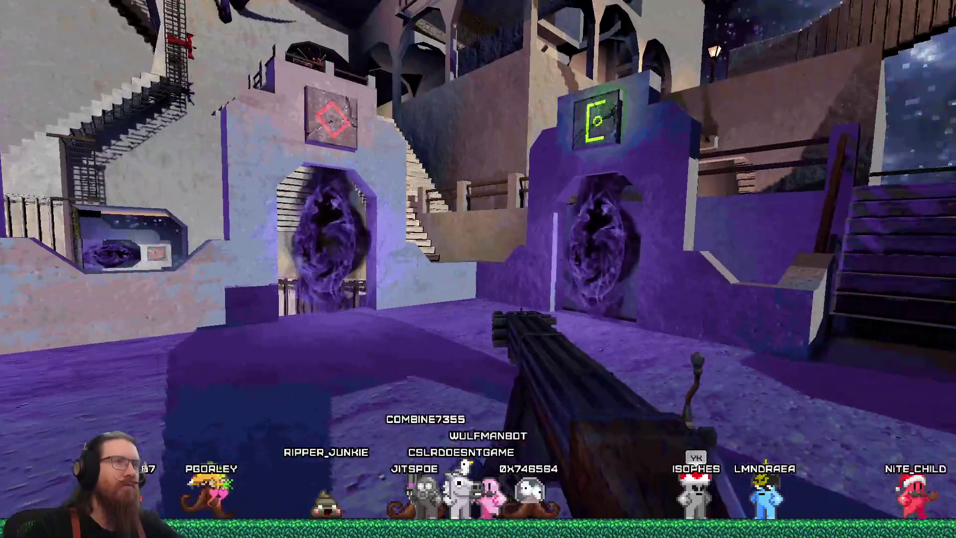
key("s")
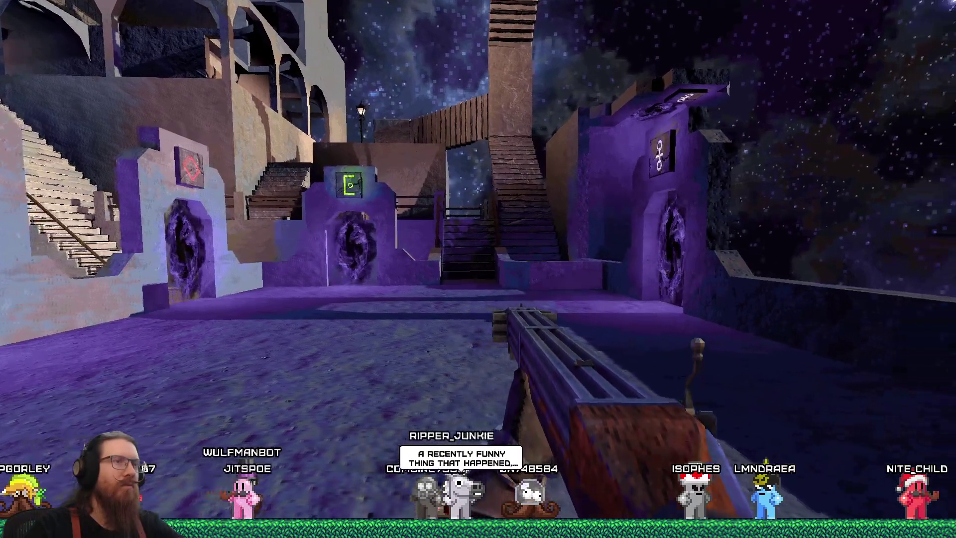
key("d")
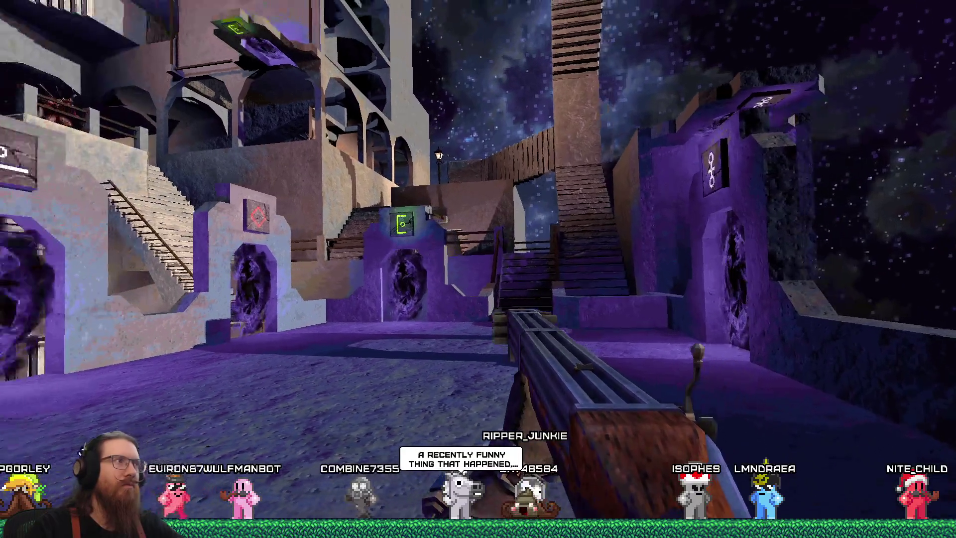
key("w")
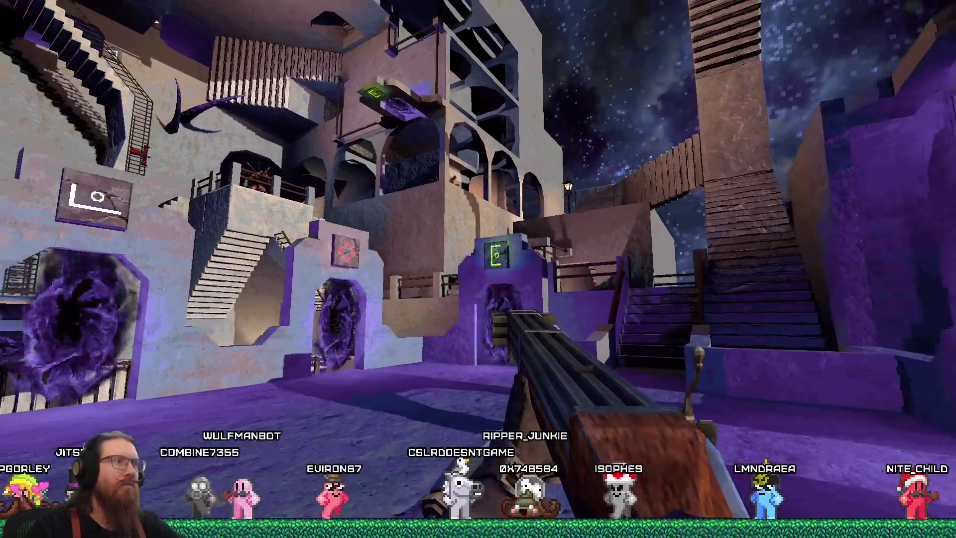
key("a")
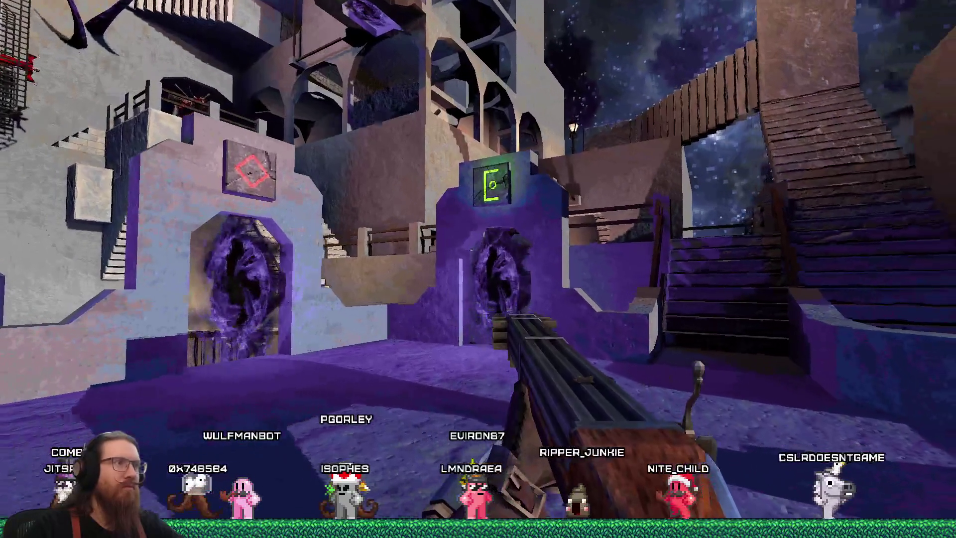
key("w")
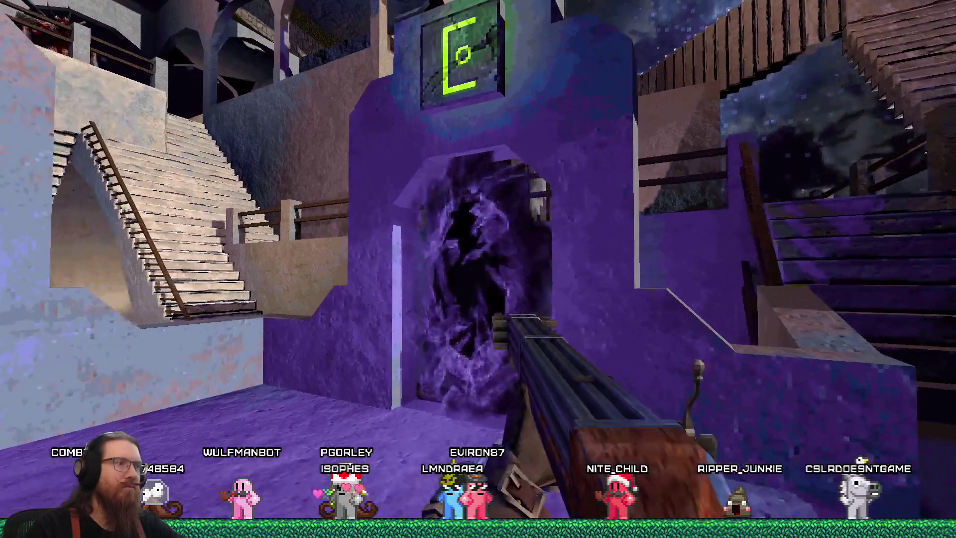
key("w")
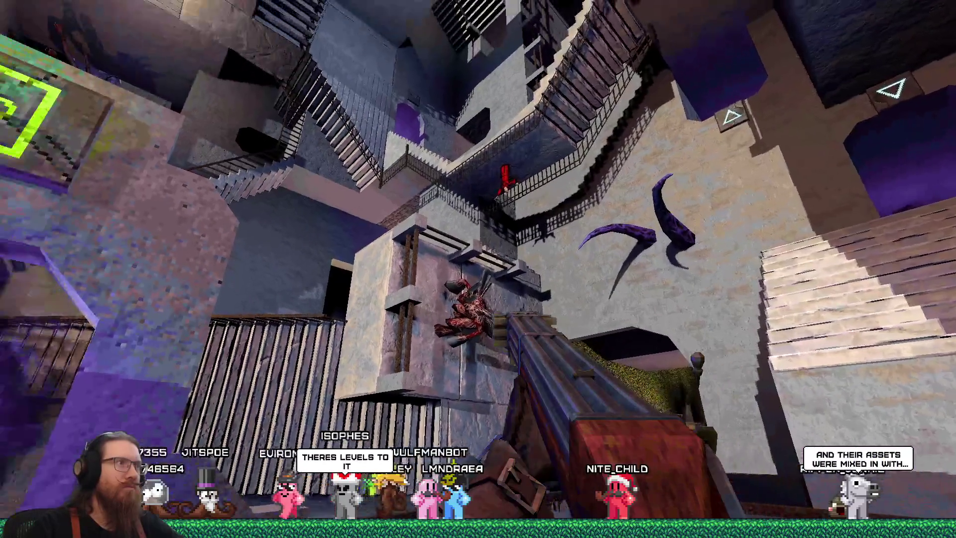
Step: Move from below the raised platform past the big staircase into the dark area beside it
key("w")
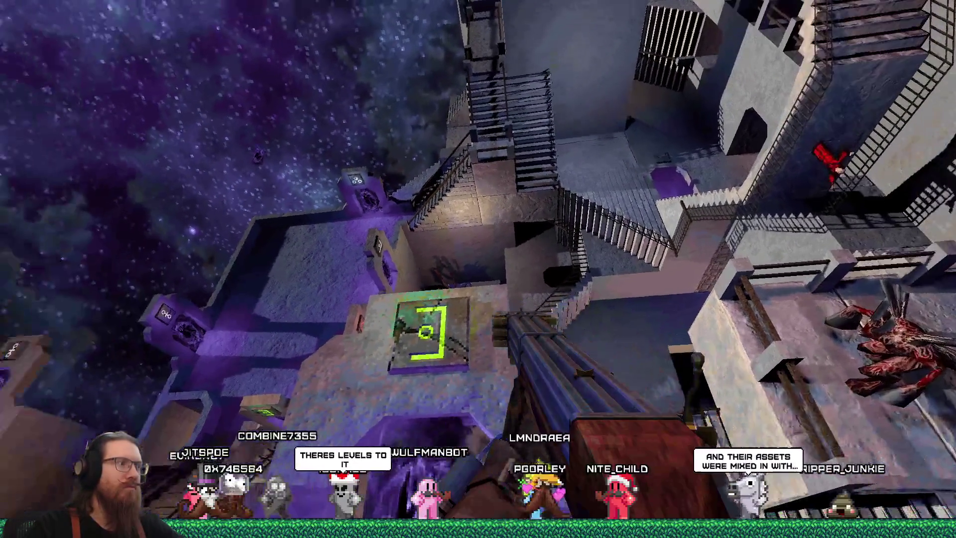
key("w")
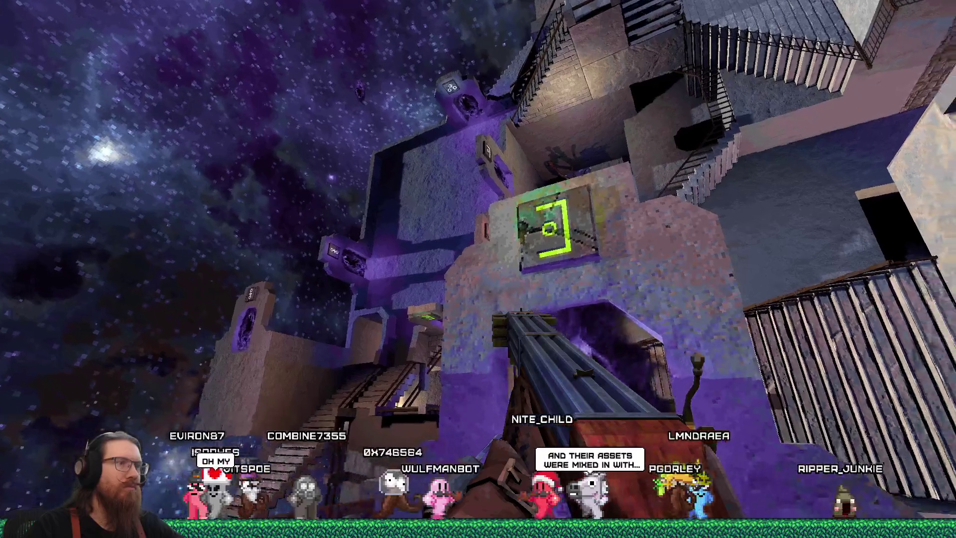
key("w")
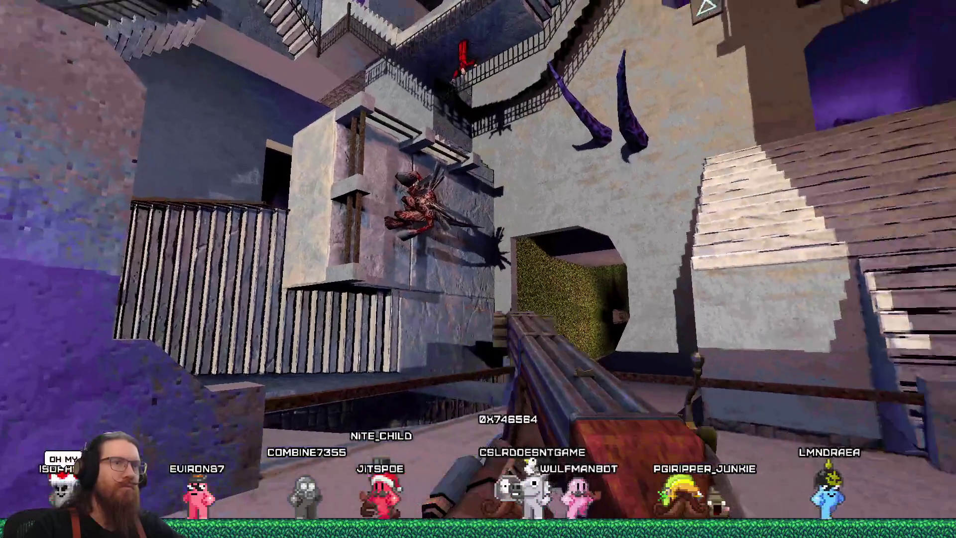
key("w")
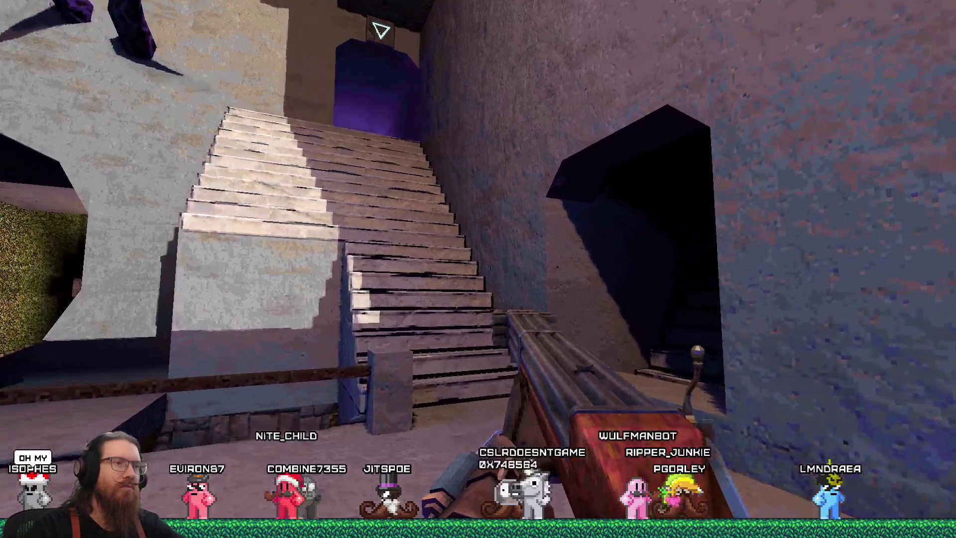
key("w")
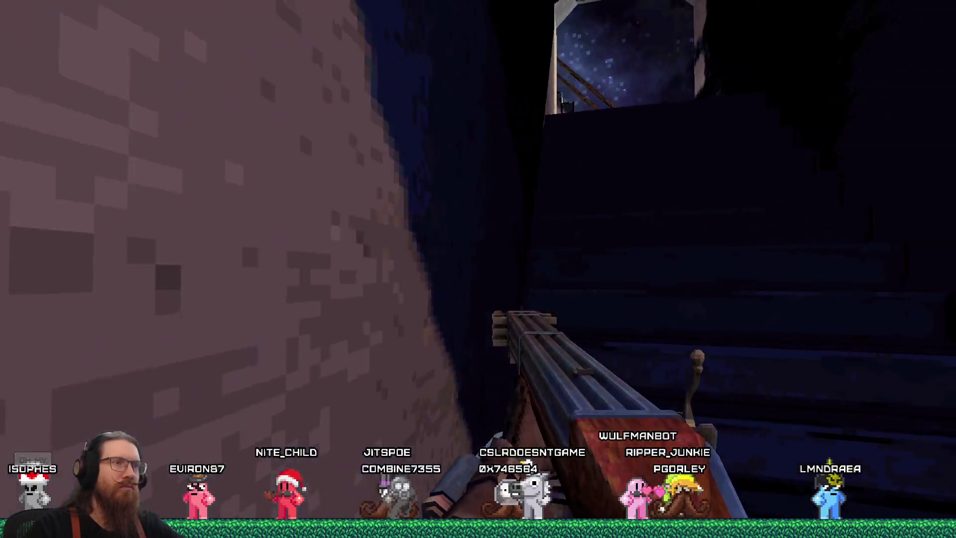
key("w")
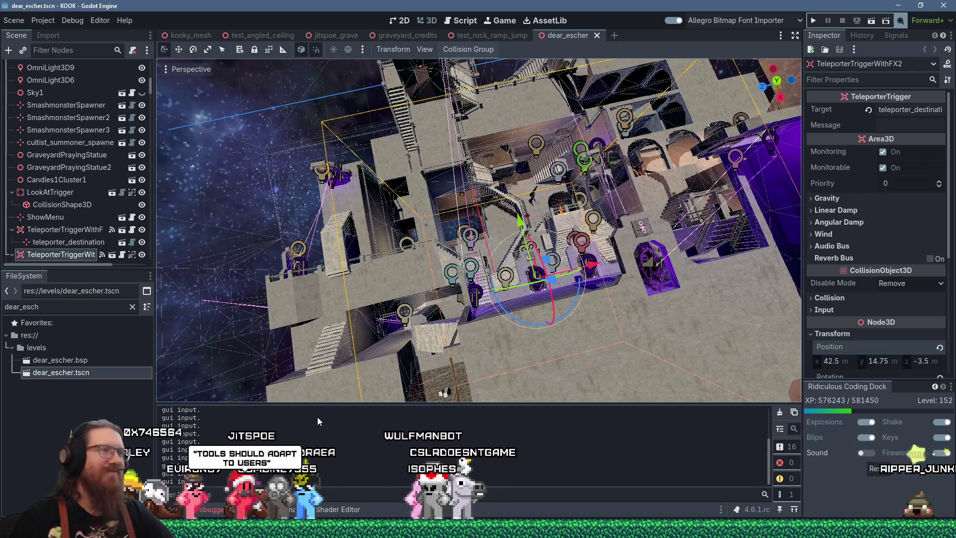
Step: Zoom and orbit around the teleporter trigger, then switch to the kook trailer 7 folder window
scroll(474, 348, "up", 3)
scroll(470, 337, "up", 3)
mouse_move(387, 327)
left_mouse_down()
mouse_move(456, 316)
mouse_move(473, 341)
left_mouse_up()
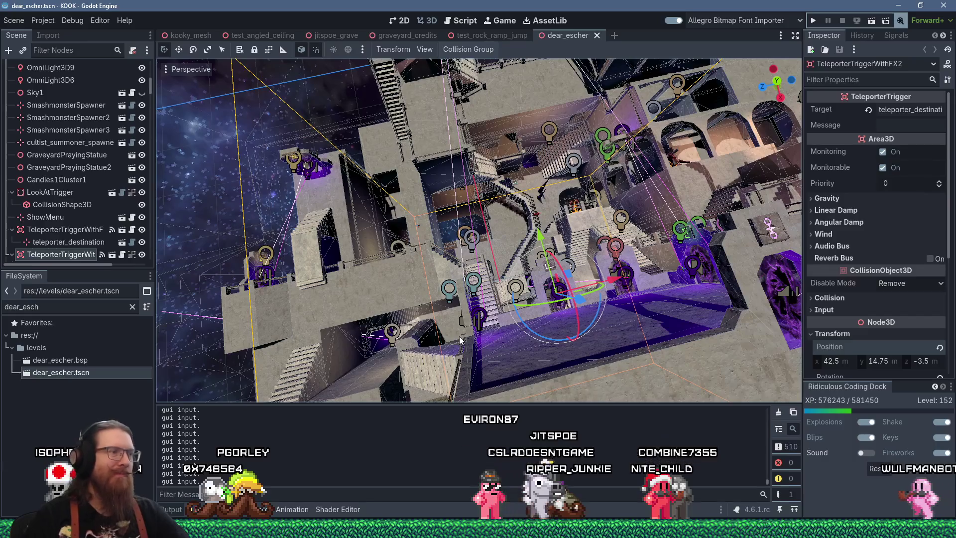
scroll(477, 292, "up", 8)
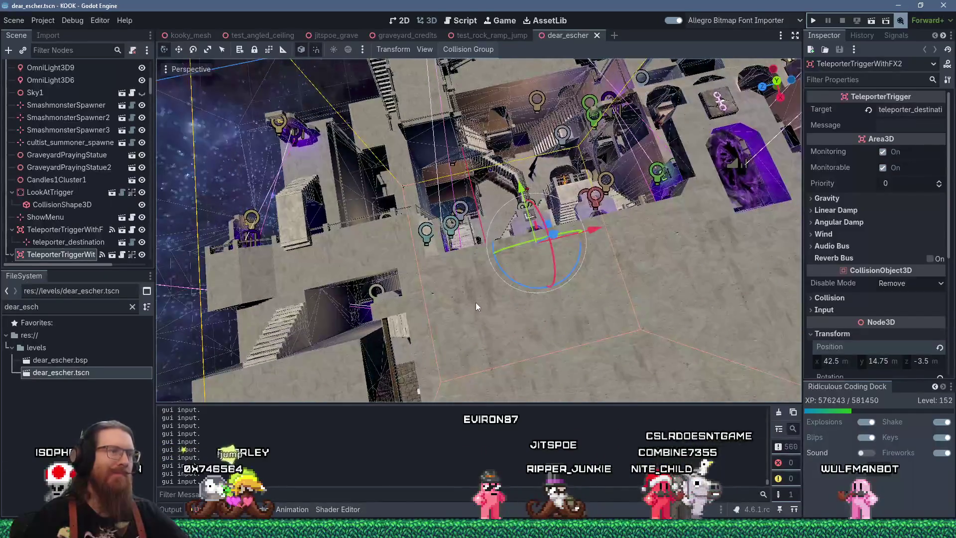
scroll(459, 292, "down", 5)
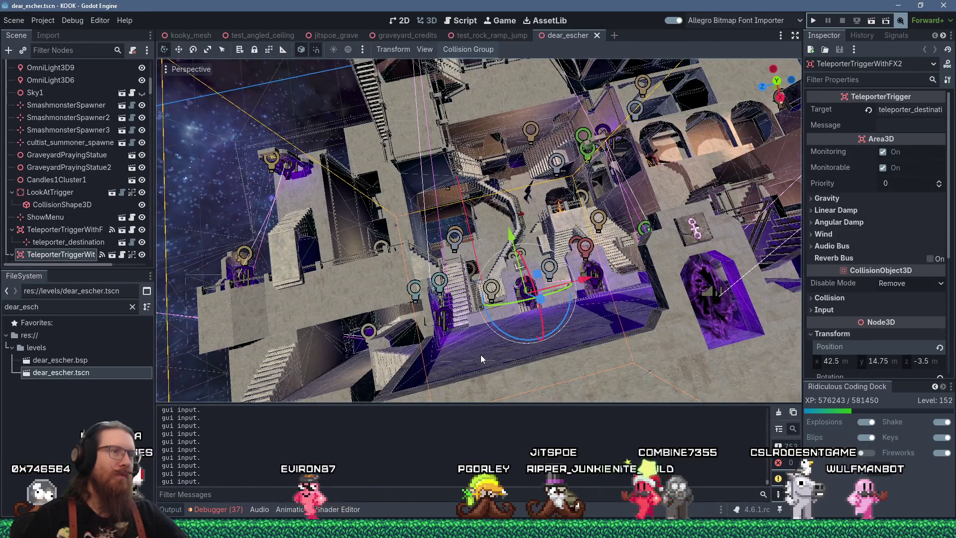
key("alt+Tab")
key("Tab")
key("Tab")
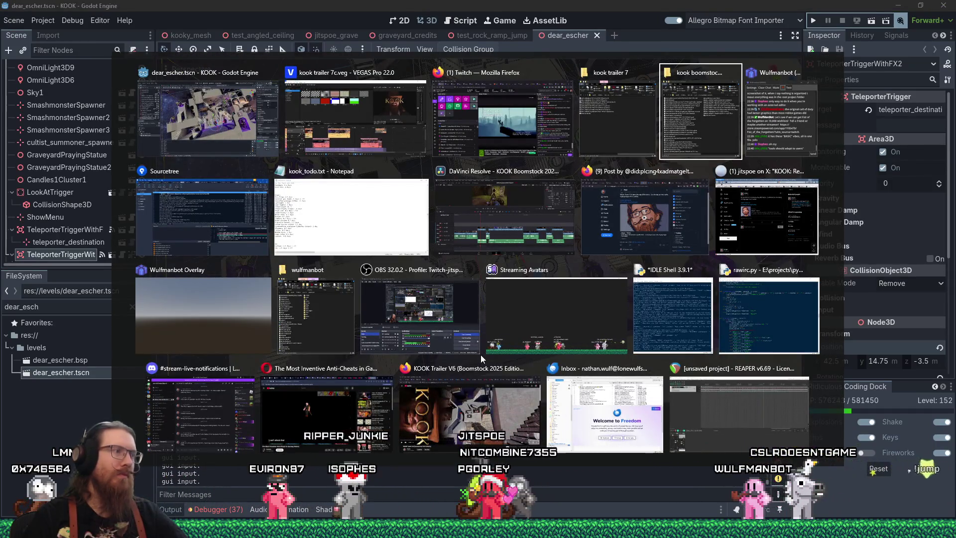
Step: Open the Videos folder and rename godot_out.avi to godot_out(dear_escher take 2).avi
key("super+r")
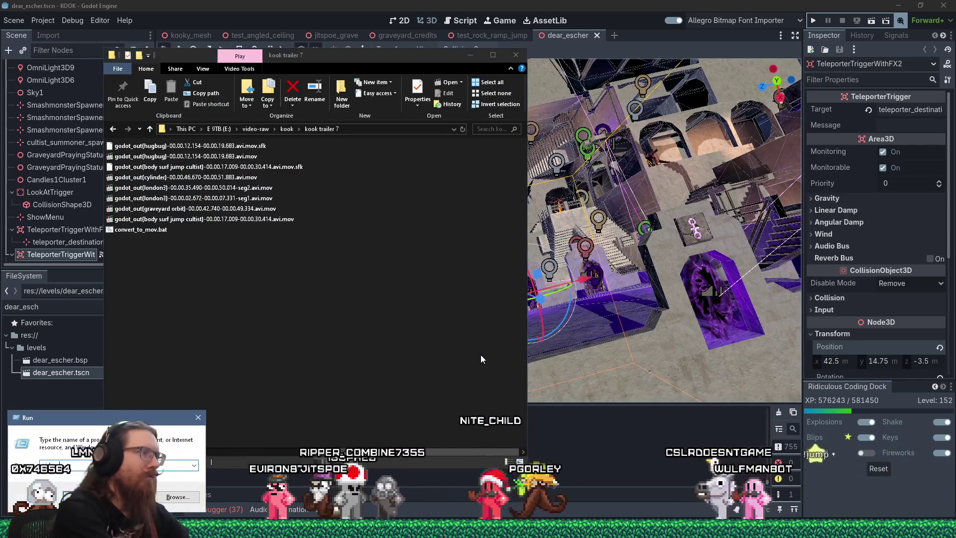
key("Return")
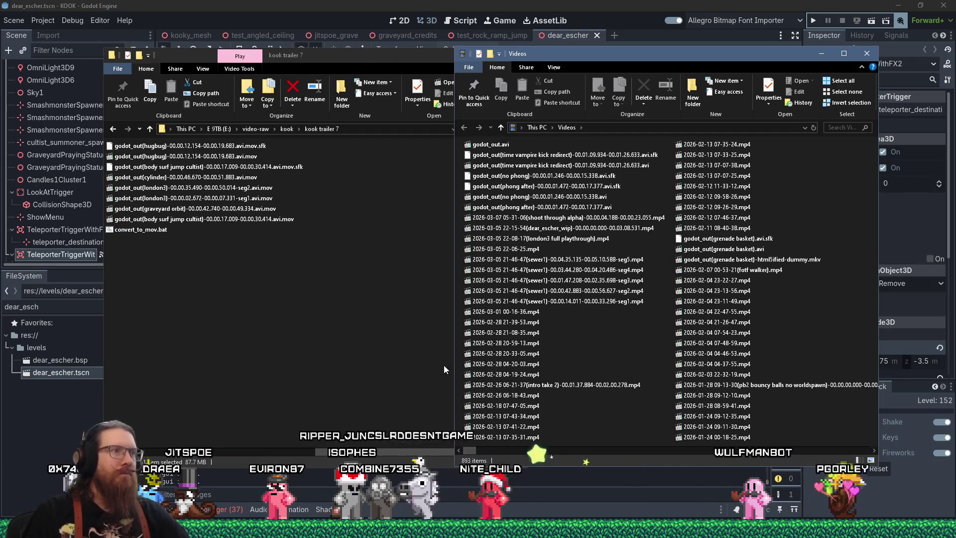
left_click(490, 146)
left_click(499, 147)
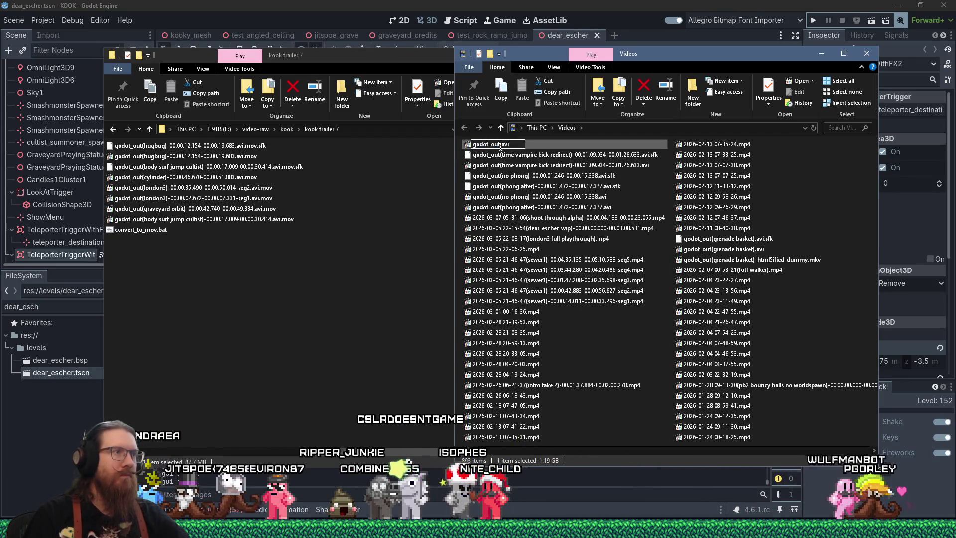
type("dear_escher")
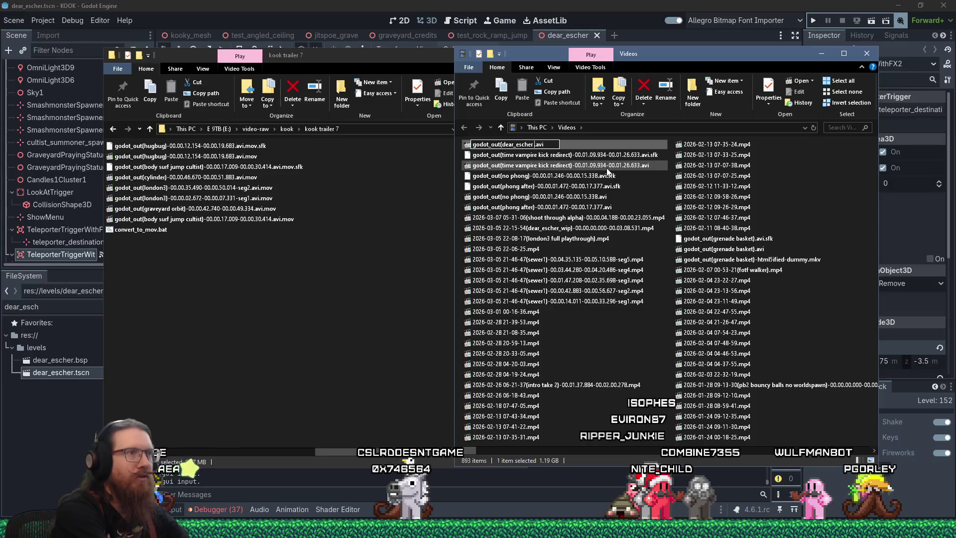
key("Return")
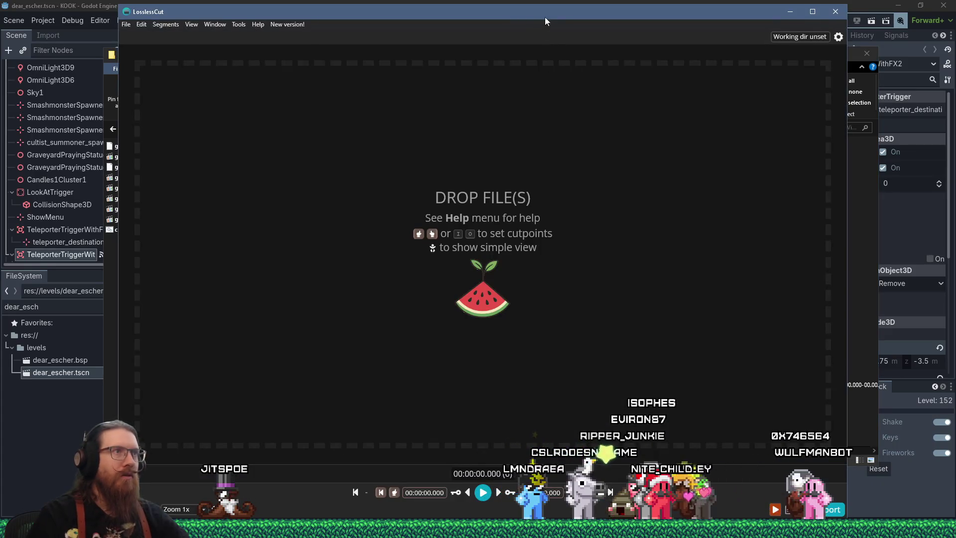
Step: Load godot_out(dear_escher take 2).avi into LosslessCut from the Videos folder
left_click_drag(545, 18, 486, 15)
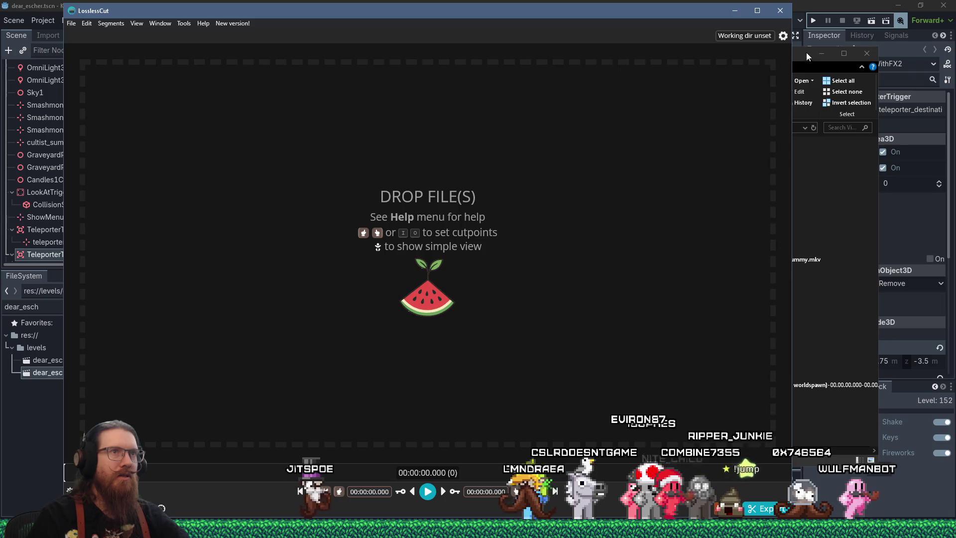
left_click(806, 53)
mouse_move(536, 127)
left_mouse_down()
mouse_move(423, 169)
mouse_move(332, 229)
left_mouse_up()
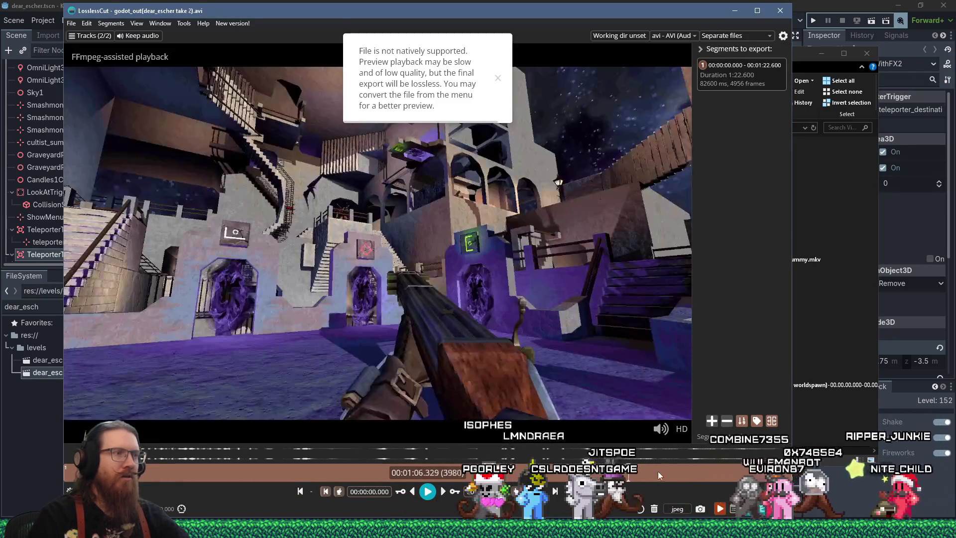
Step: Set the clip start cutpoint at 1:13.673
left_click(663, 475)
left_click(339, 491)
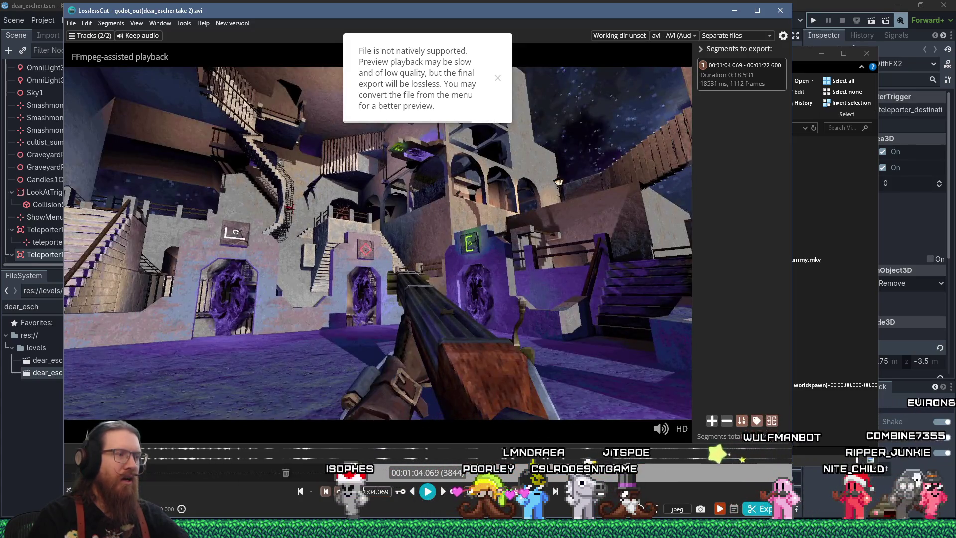
left_click(695, 467)
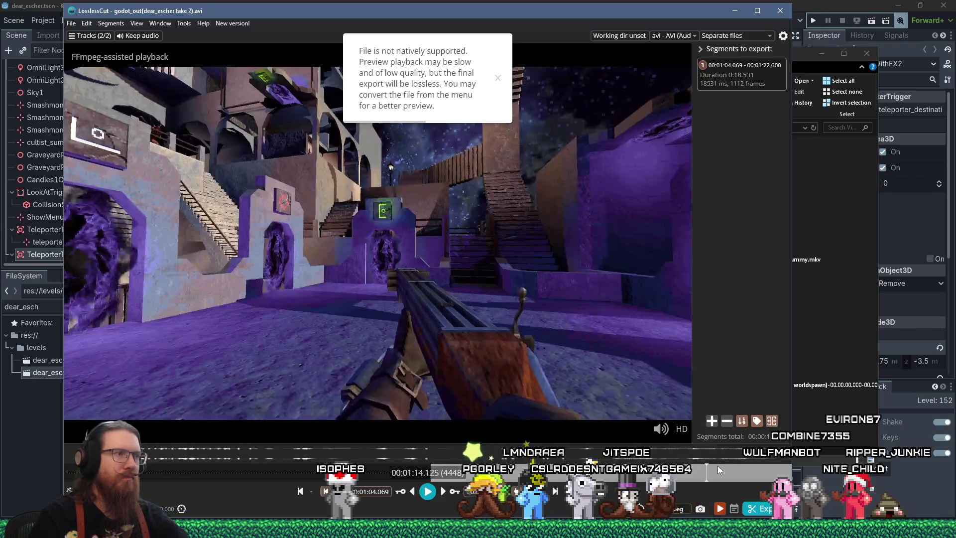
left_click(723, 465)
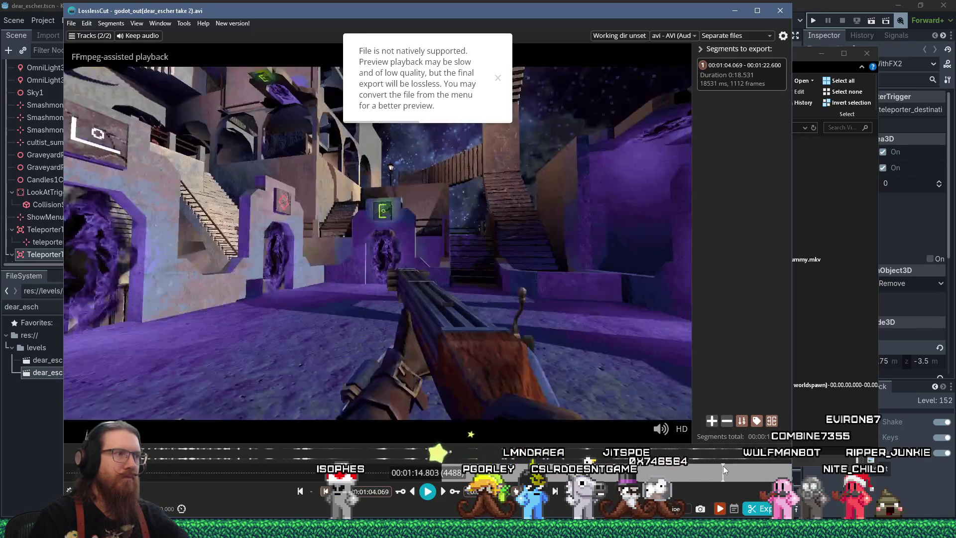
left_click(694, 473)
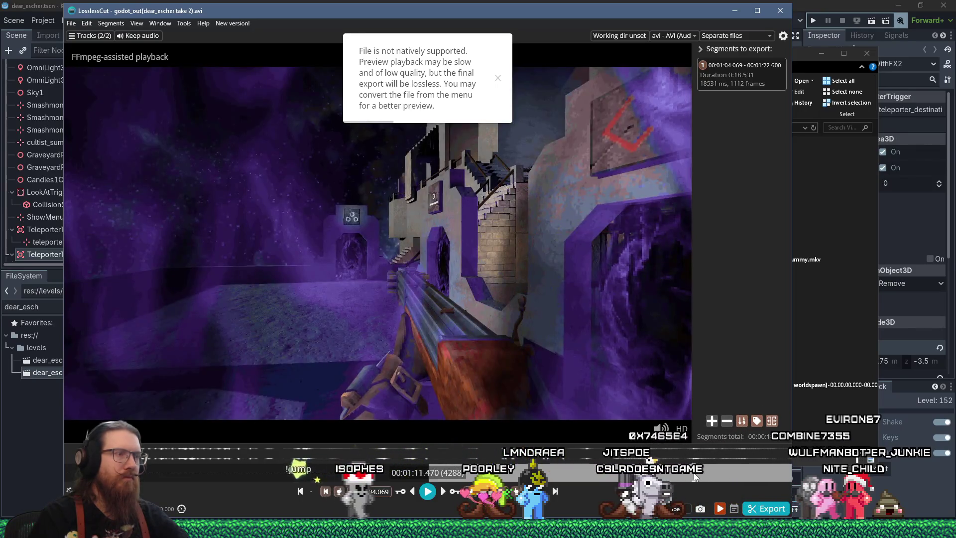
left_click(701, 471)
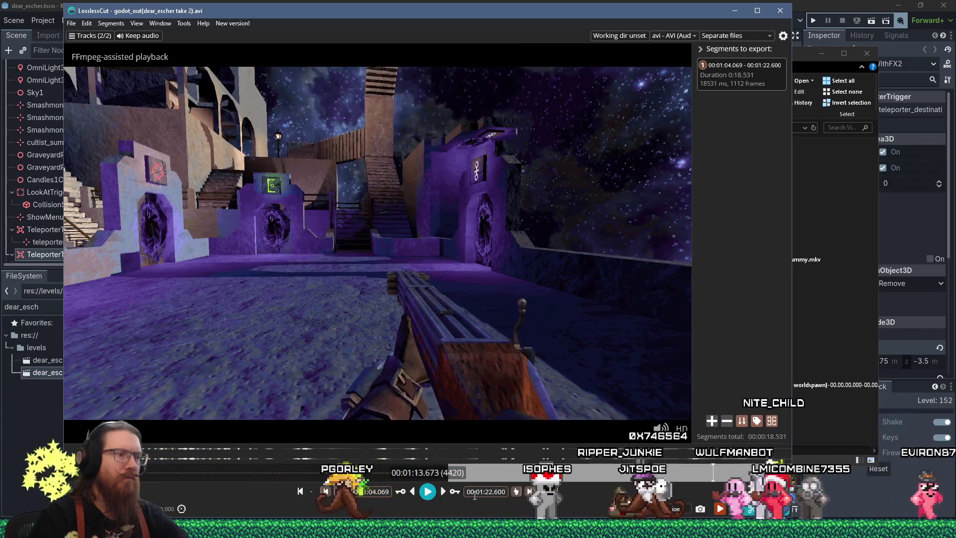
key("i")
Step: Preview and export the 1:13.673–1:21.911 segment as a separate file
left_click(427, 491)
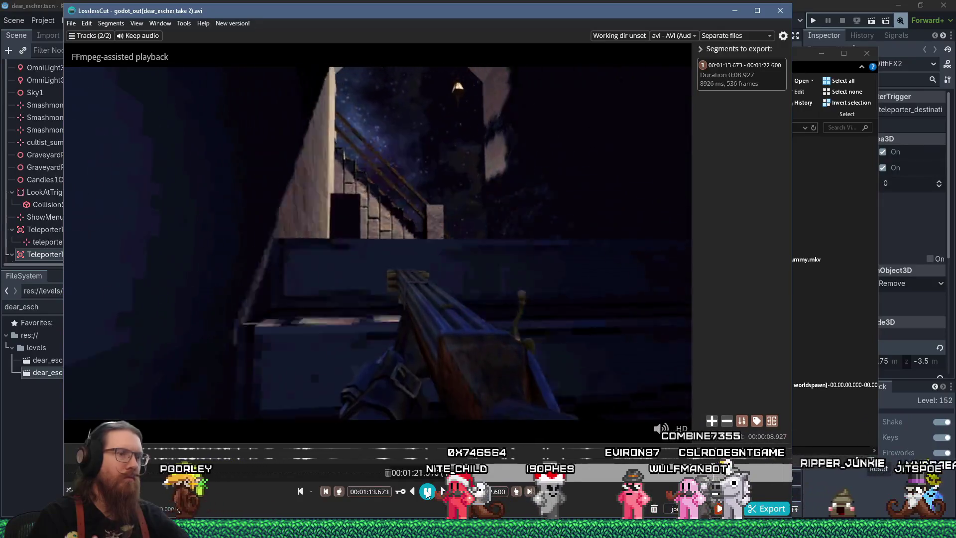
left_click(427, 492)
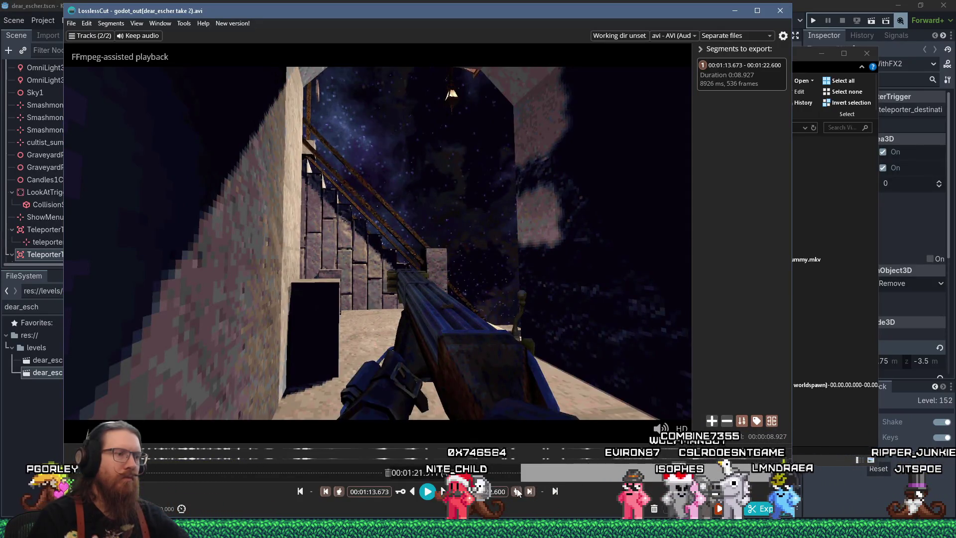
left_click(761, 509)
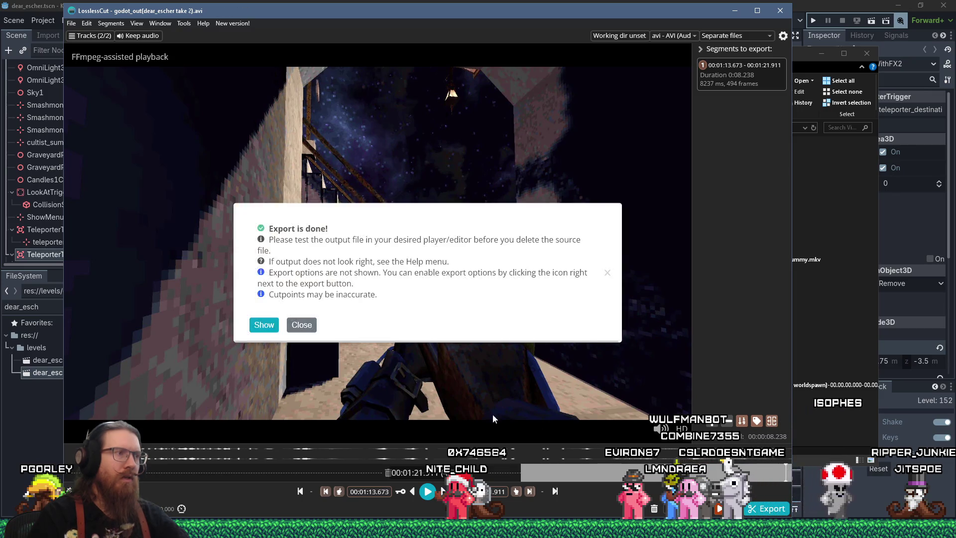
left_click(316, 333)
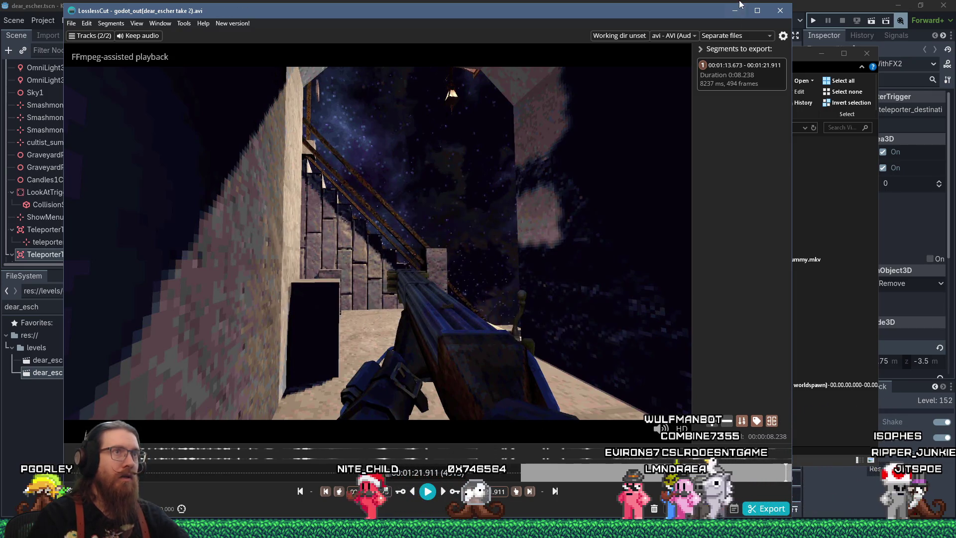
left_click(736, 9)
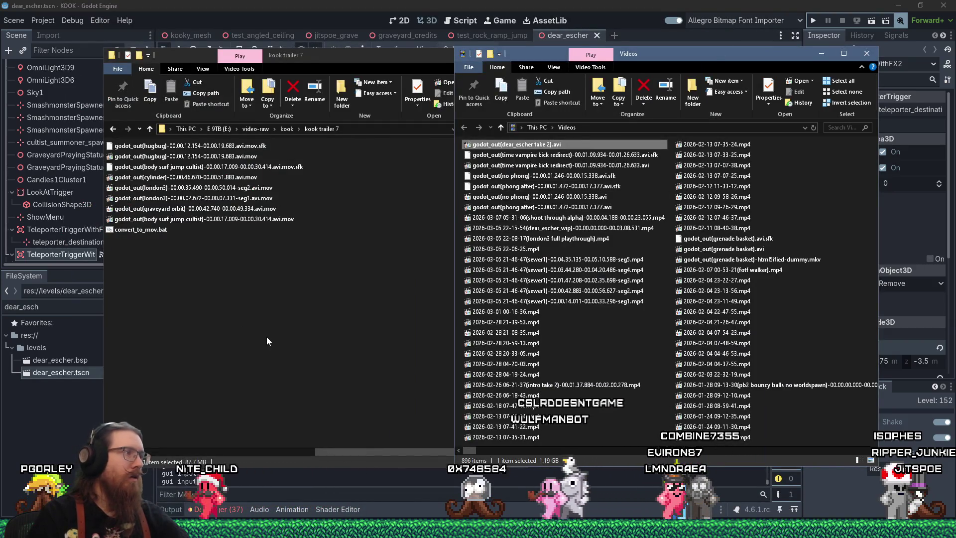
Step: Convert the take 2 .avi to .mov, delete the source, and move the .avi.mov into kook trailer 7
mouse_move(518, 144)
left_mouse_down()
mouse_move(180, 245)
mouse_move(164, 229)
left_mouse_up()
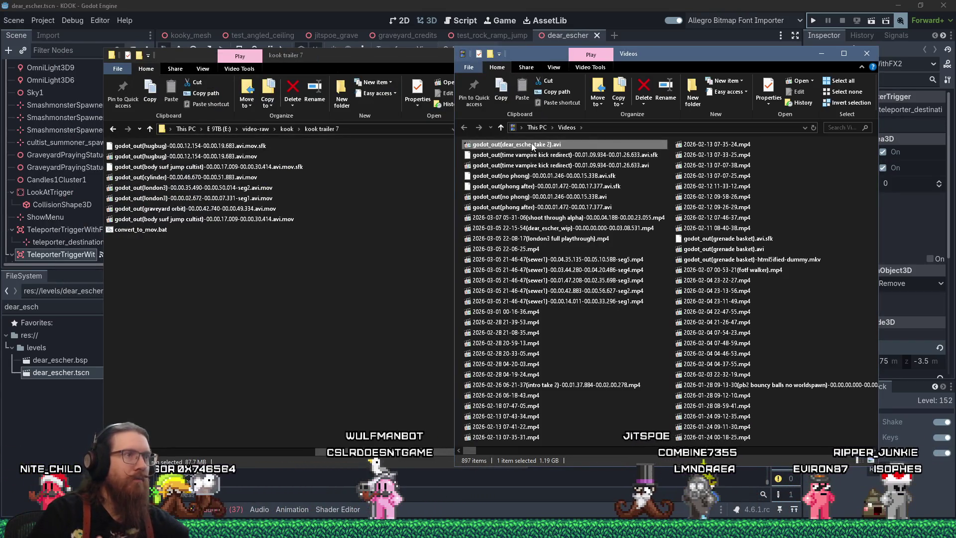
right_click(532, 145)
left_click(583, 387)
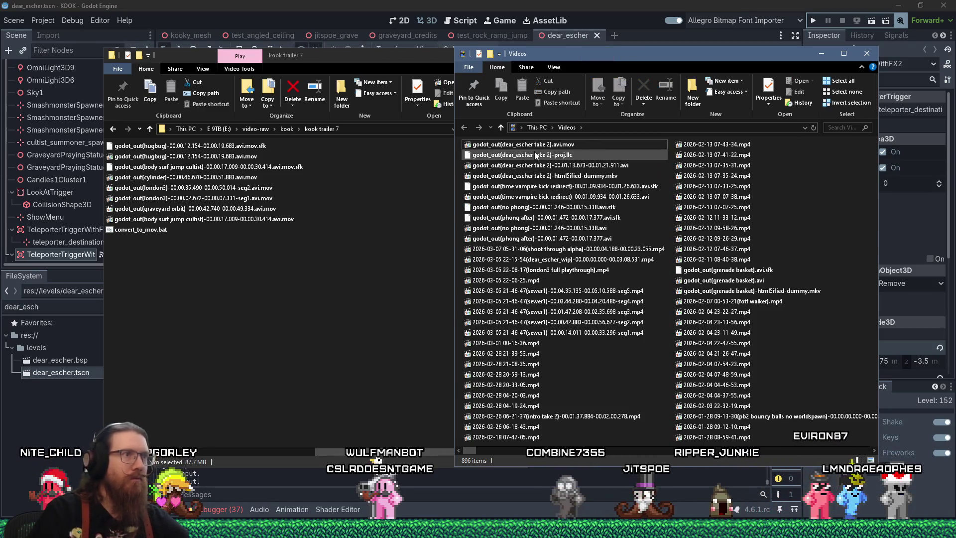
left_click_drag(540, 147, 315, 289)
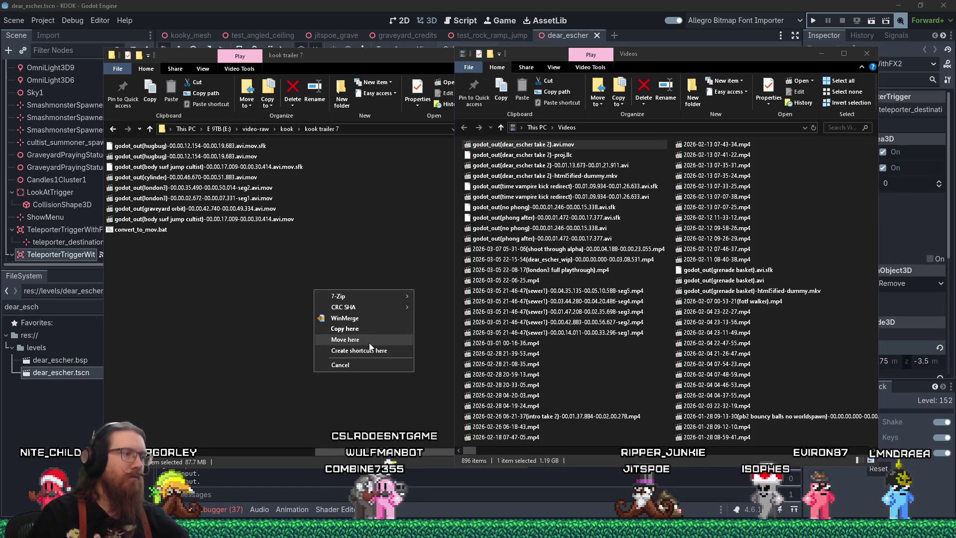
left_click(340, 364)
Step: Close the loaded video in LosslessCut and return to the VEGAS Pro project
key("alt+Tab")
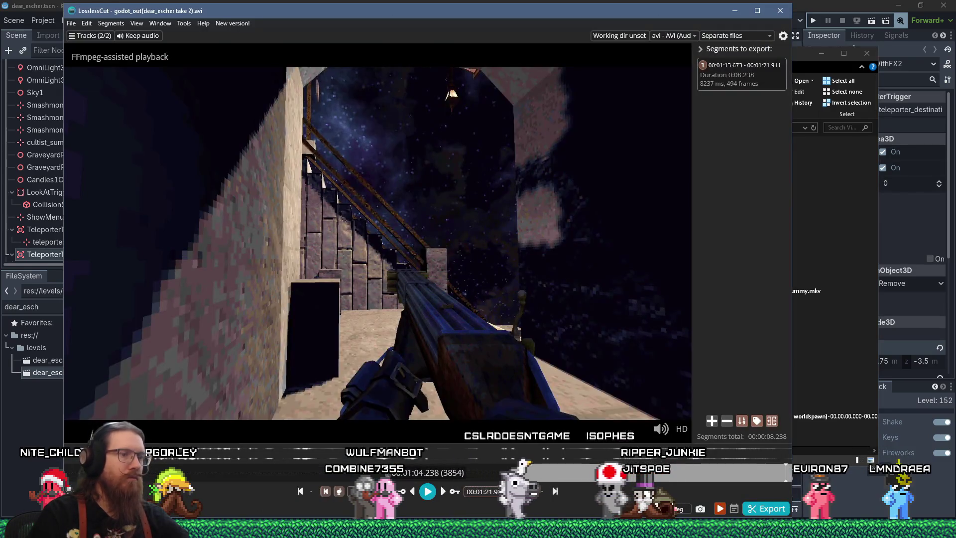
key("ctrl+w")
left_click(735, 10)
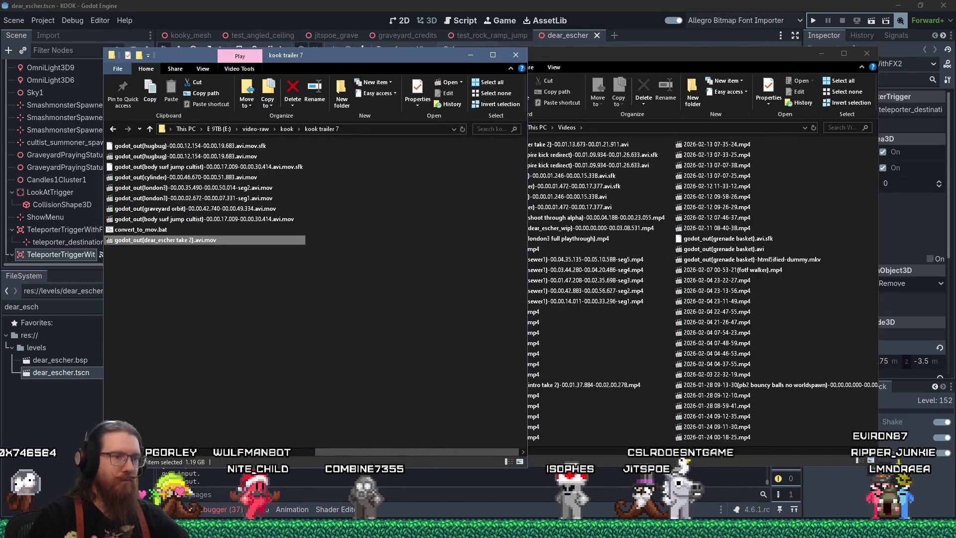
key("alt+Tab")
scroll(474, 382, "down", 3)
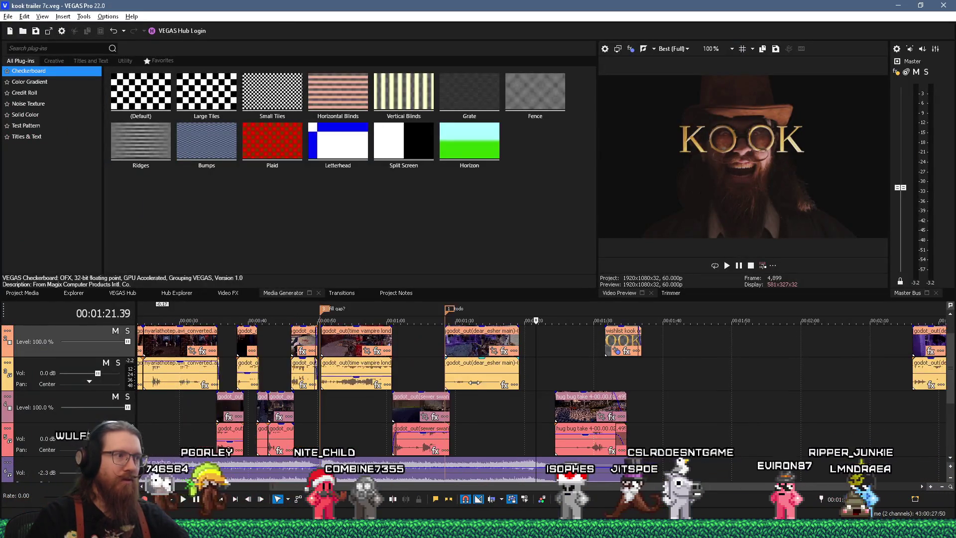
Step: Move the dear_esher event on the timeline later to about 1:58
scroll(473, 386, "up", 2)
scroll(473, 385, "down", 3)
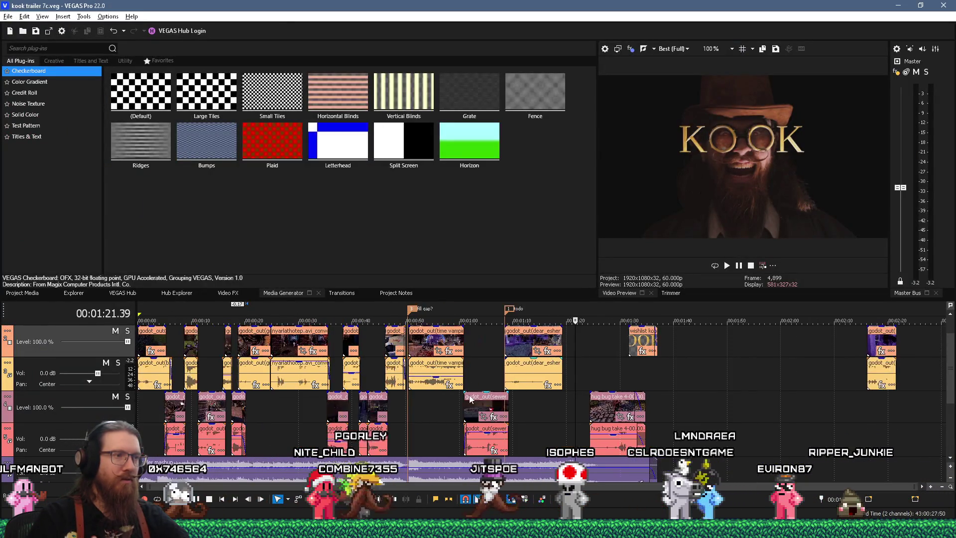
mouse_move(524, 349)
left_mouse_down()
mouse_move(812, 348)
mouse_move(773, 348)
left_mouse_up()
Step: Drag the dear_escher file toward the timeline tracks and set the playhead at 1:39.48
key("alt+Tab")
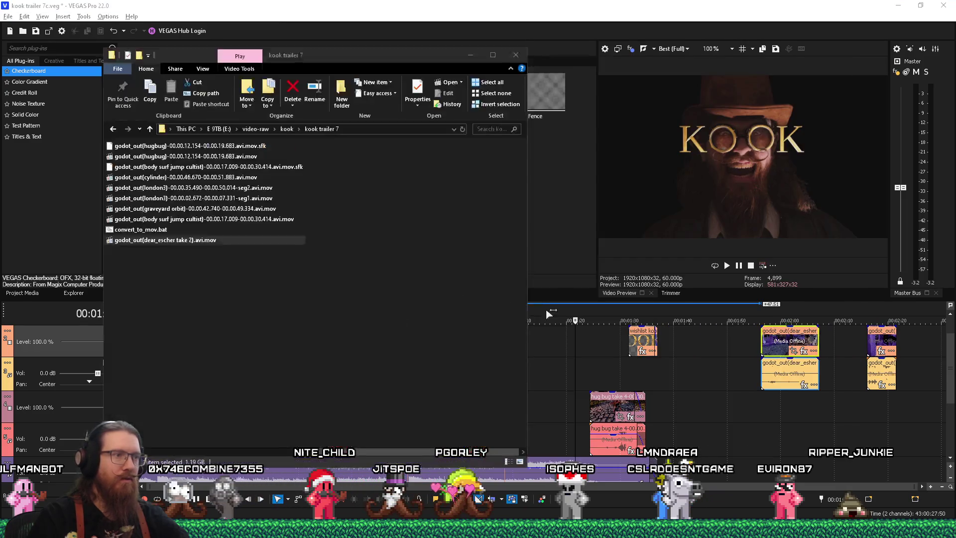
left_click_drag(545, 348, 549, 333)
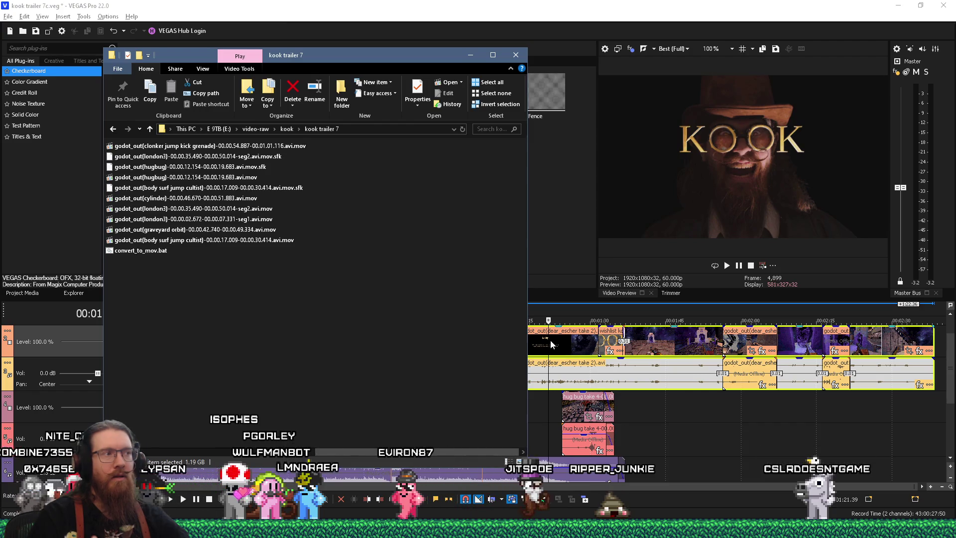
left_click(638, 404)
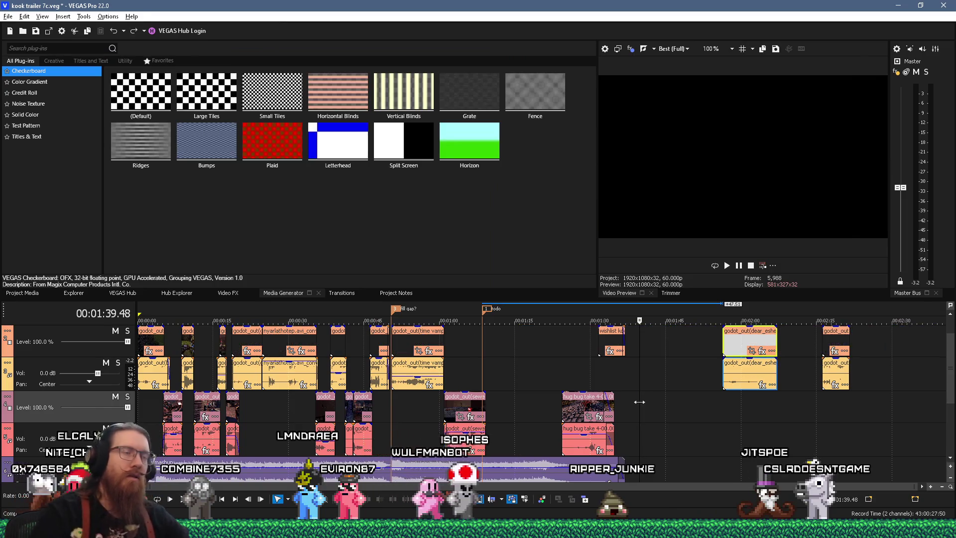
key("alt+Tab")
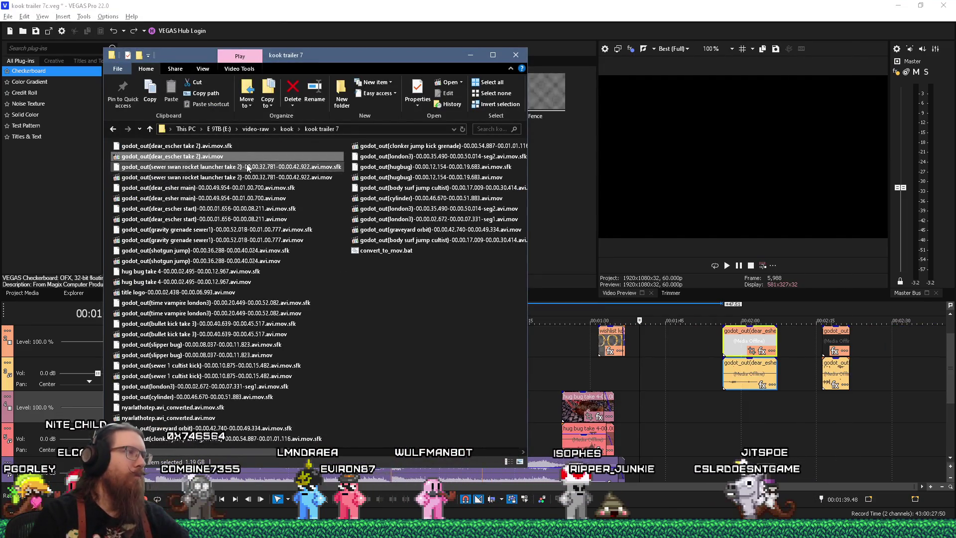
Step: Convert the trimmed dear_escher take 2 .avi to .mov with convert_to_mov.bat
left_click(279, 146, "ctrl")
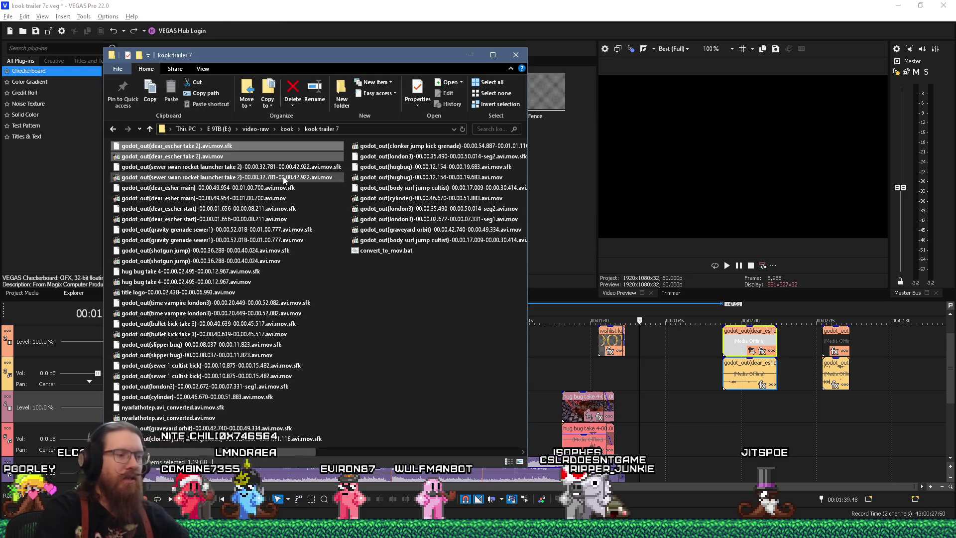
key("alt+Tab")
left_click(515, 149)
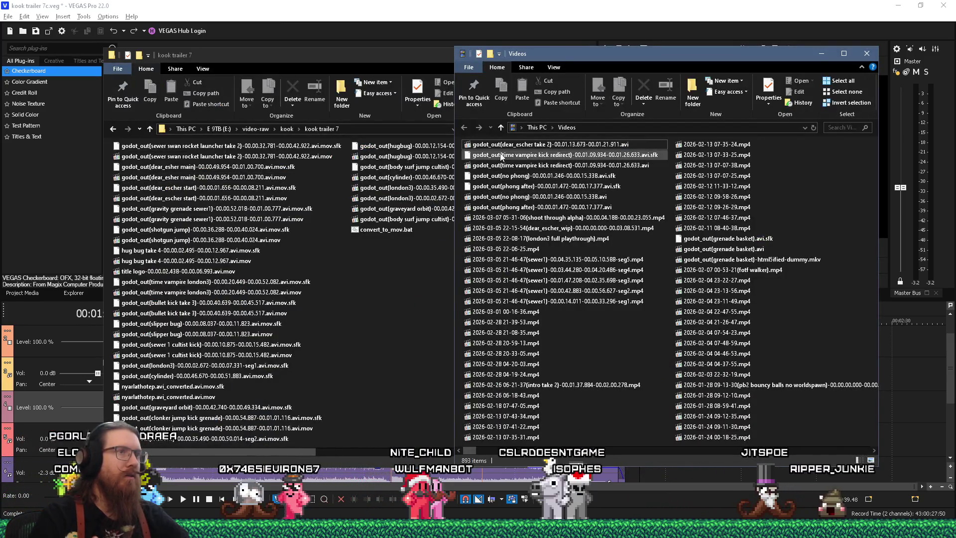
mouse_move(518, 145)
left_mouse_down()
mouse_move(371, 209)
mouse_move(374, 233)
left_mouse_up()
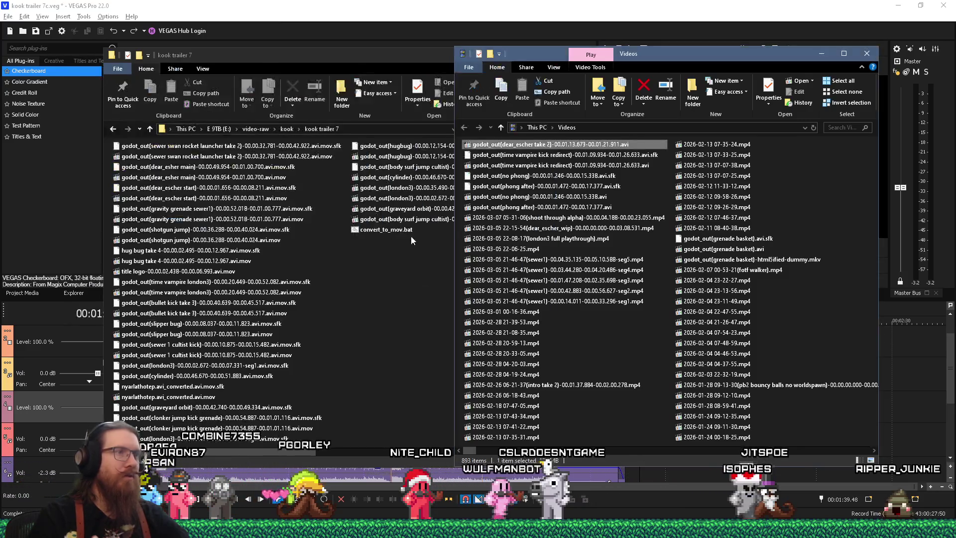
Step: Delete the original trimmed .avi and move the .avi.mov into kook trailer 7
right_click(540, 151)
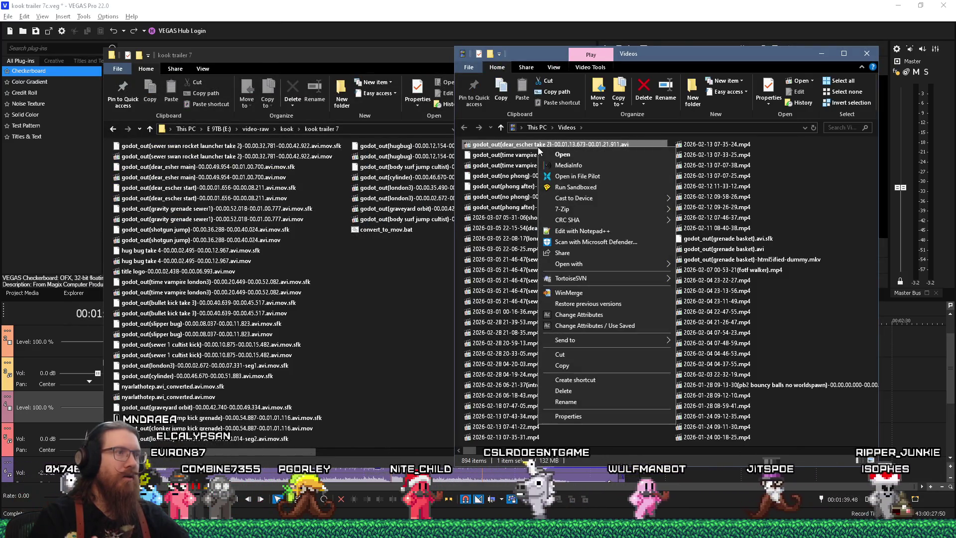
left_click(563, 390)
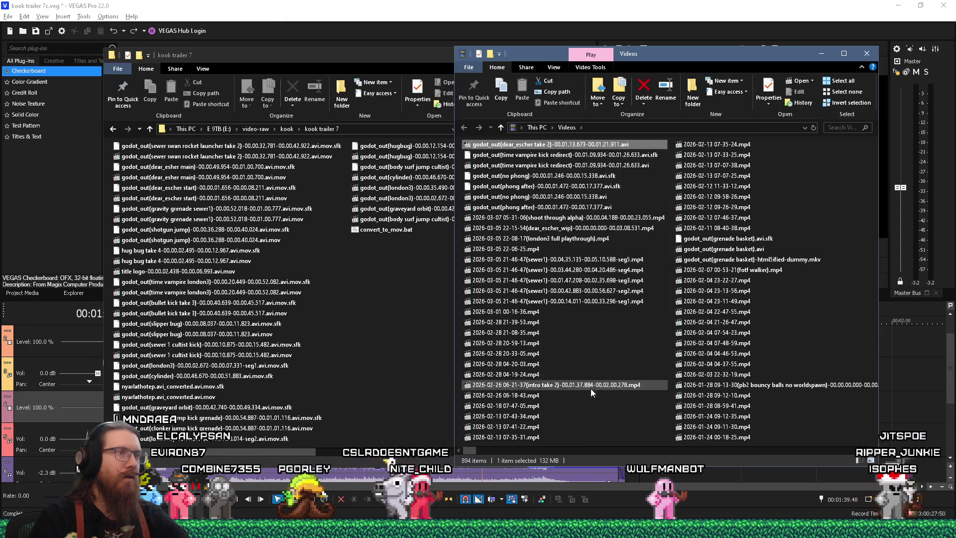
left_click_drag(515, 150, 402, 291)
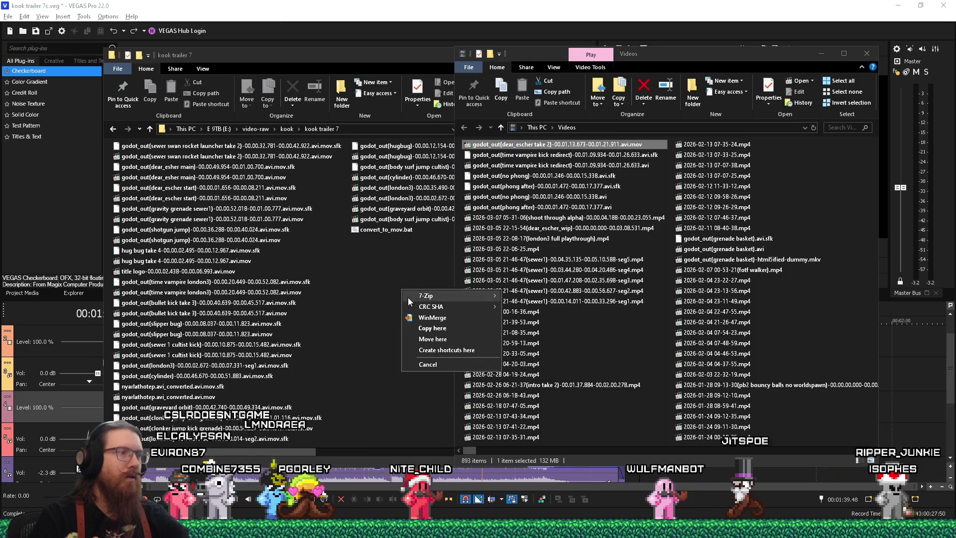
left_click(433, 339)
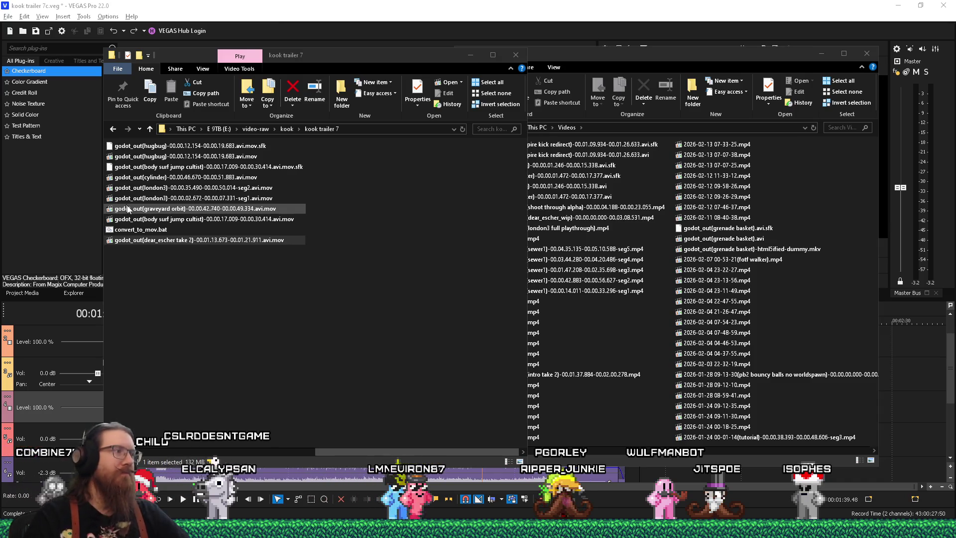
key("alt+Tab")
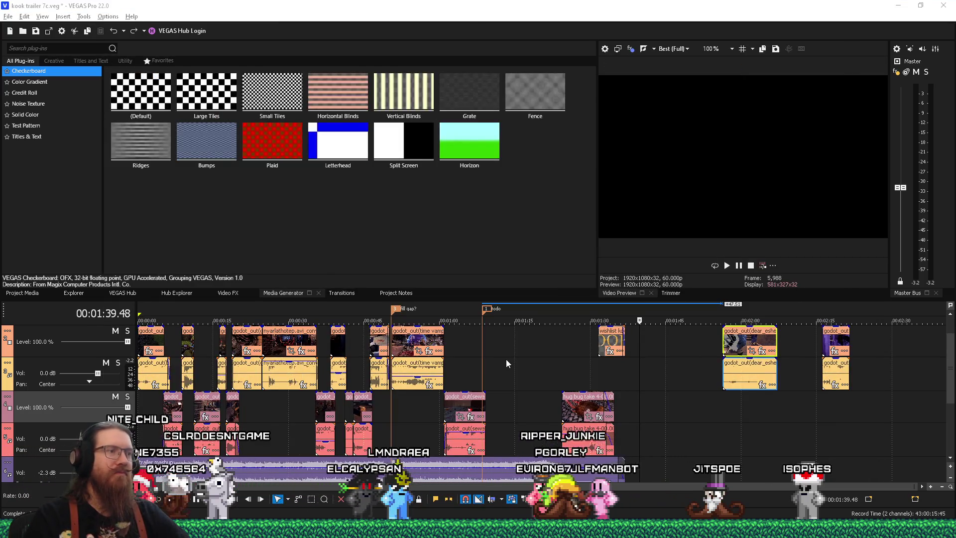
Step: Add the trimmed dear_escher take 2 .avi.mov to the timeline near 1:08 and play it
key("alt+Tab")
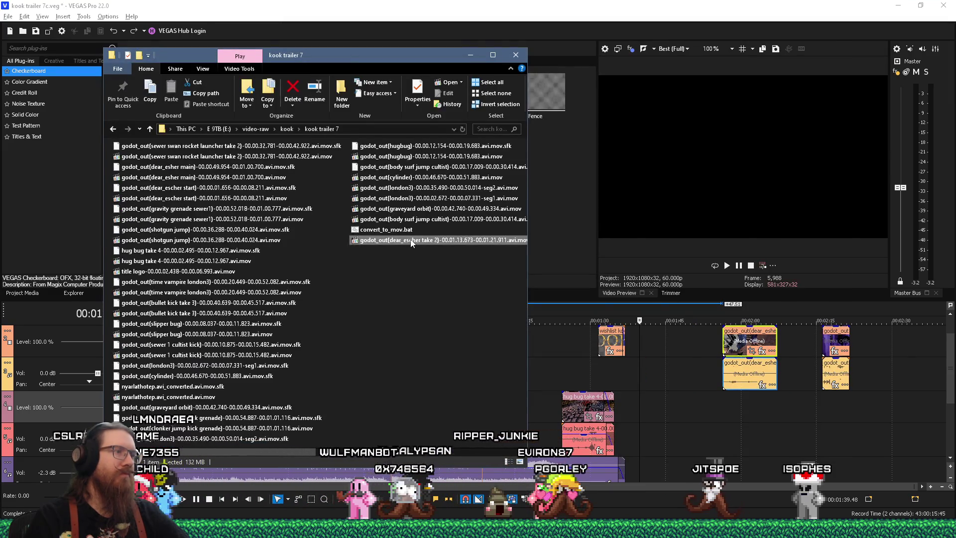
mouse_move(530, 327)
left_mouse_down()
mouse_move(563, 351)
mouse_move(555, 347)
mouse_move(538, 396)
mouse_move(547, 391)
left_mouse_up()
left_click(543, 392)
scroll(544, 391, "up", 3)
left_click_drag(581, 341, 463, 341)
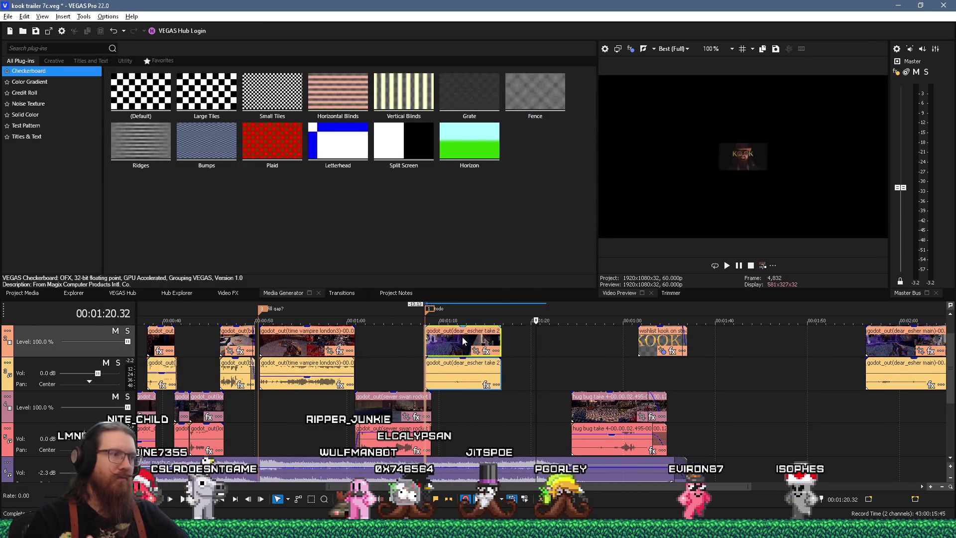
left_click(422, 340)
key("space")
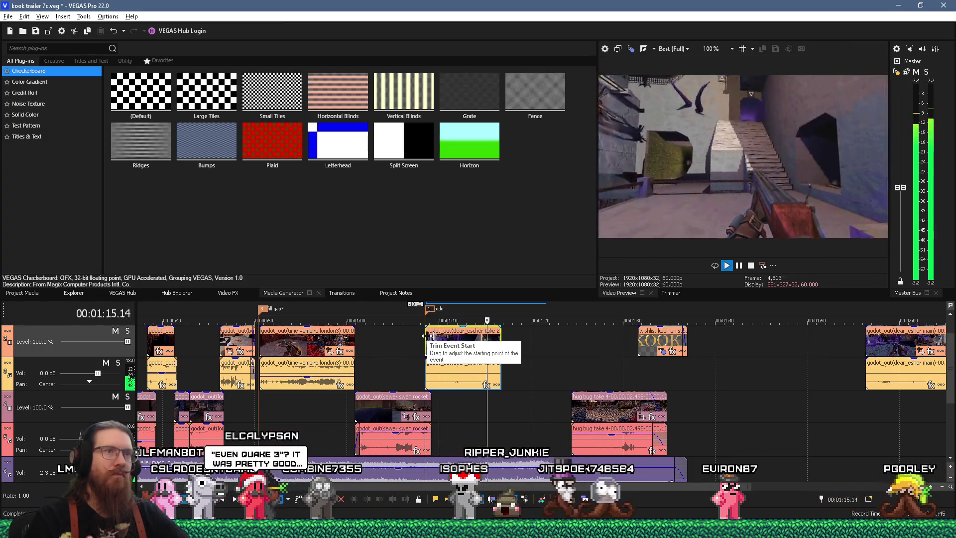
Step: Trim the take 2 clip's end, pull the godot_out clip from 2:17 to about 1:15, and preview
key("space")
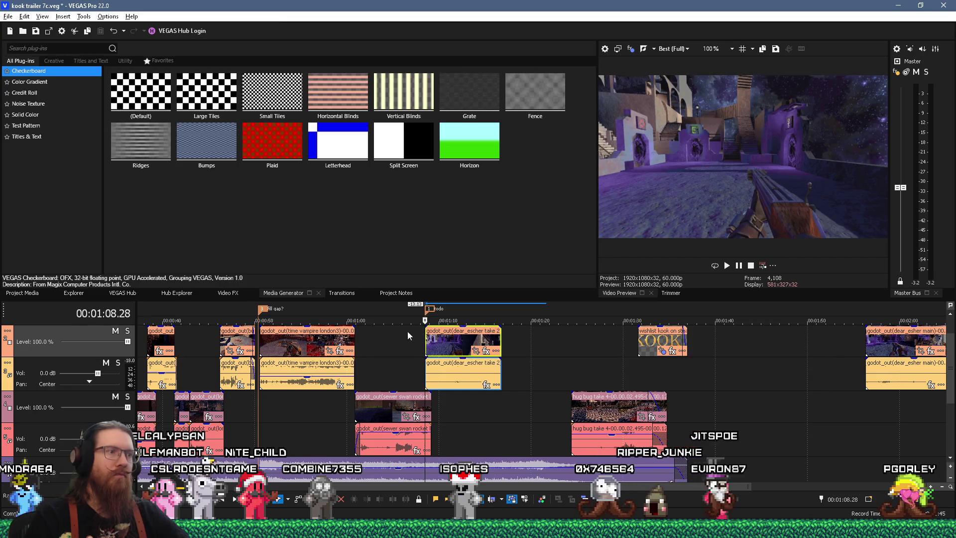
left_click_drag(500, 342, 496, 342)
scroll(597, 370, "down", 3)
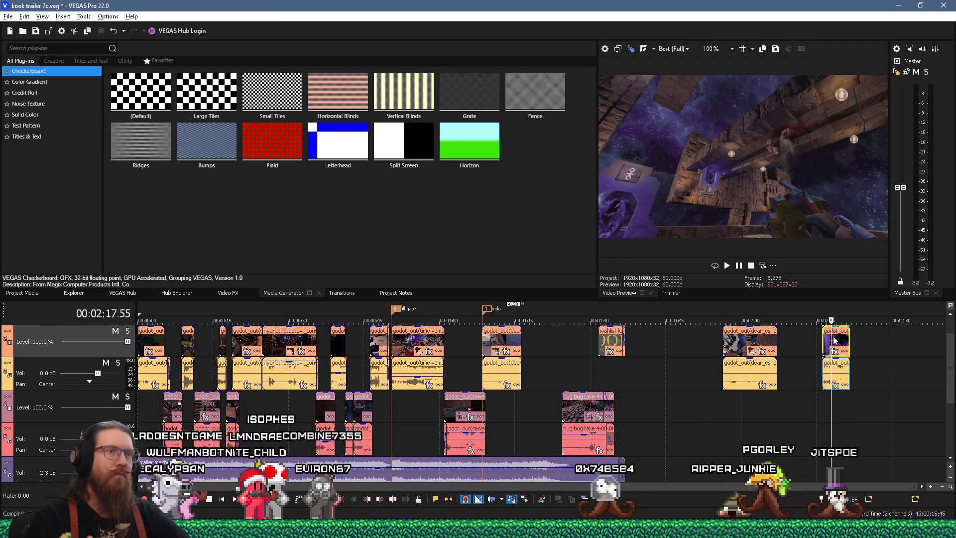
left_click_drag(783, 348, 547, 350)
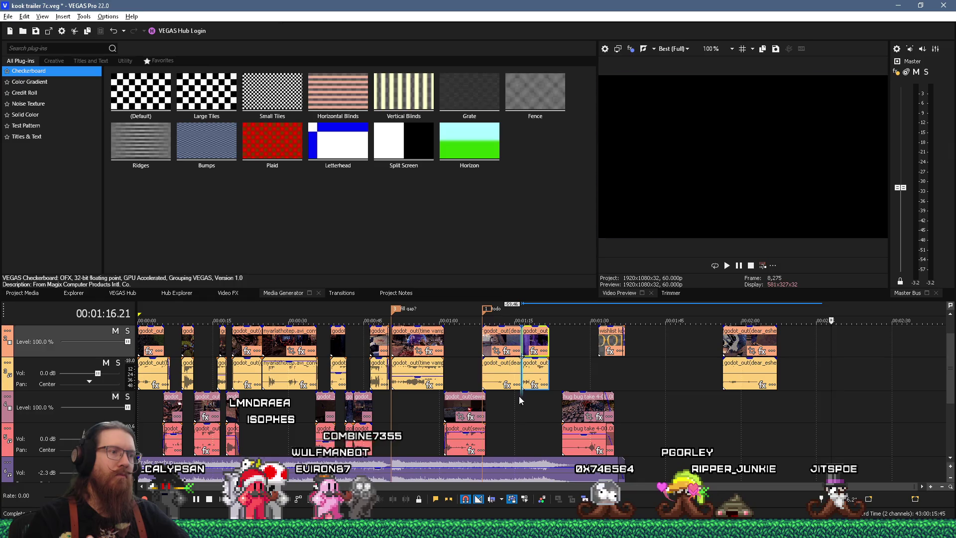
left_click(519, 396)
key("space")
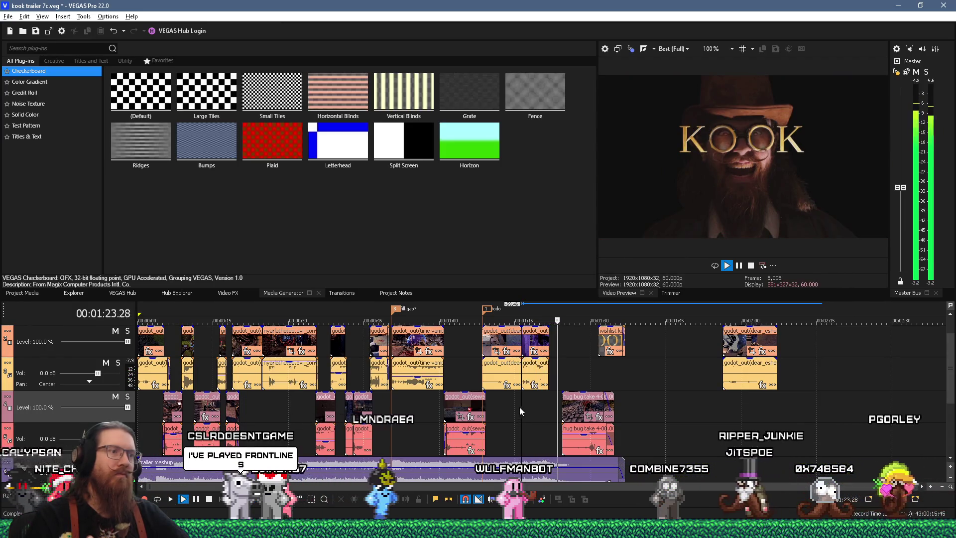
key("space")
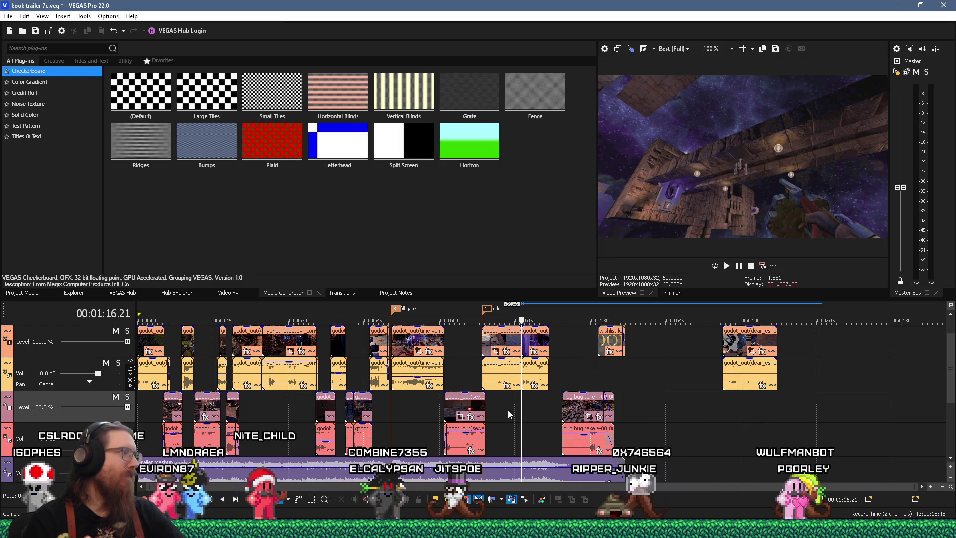
Step: Move the godot_out clip pair down a track and preview the stretch from about 1:15 to 1:24
mouse_move(534, 368)
left_mouse_down()
mouse_move(535, 418)
mouse_move(535, 399)
left_mouse_up()
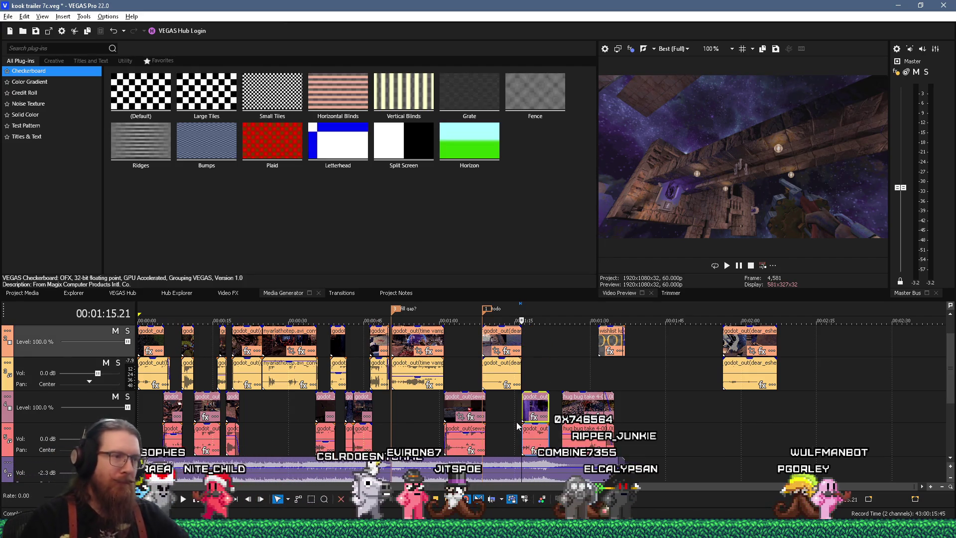
key("space")
scroll(547, 401, "up", 3)
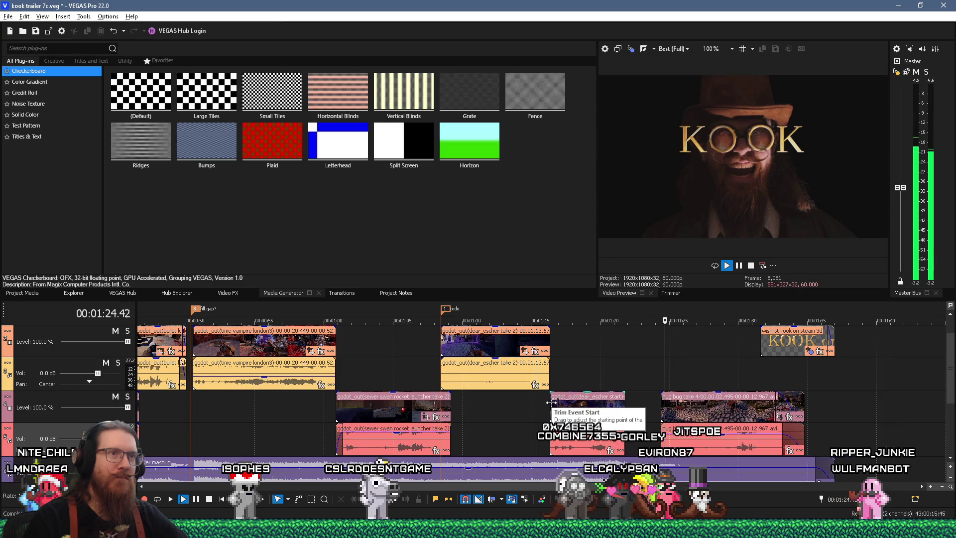
key("space")
scroll(454, 356, "down", 3)
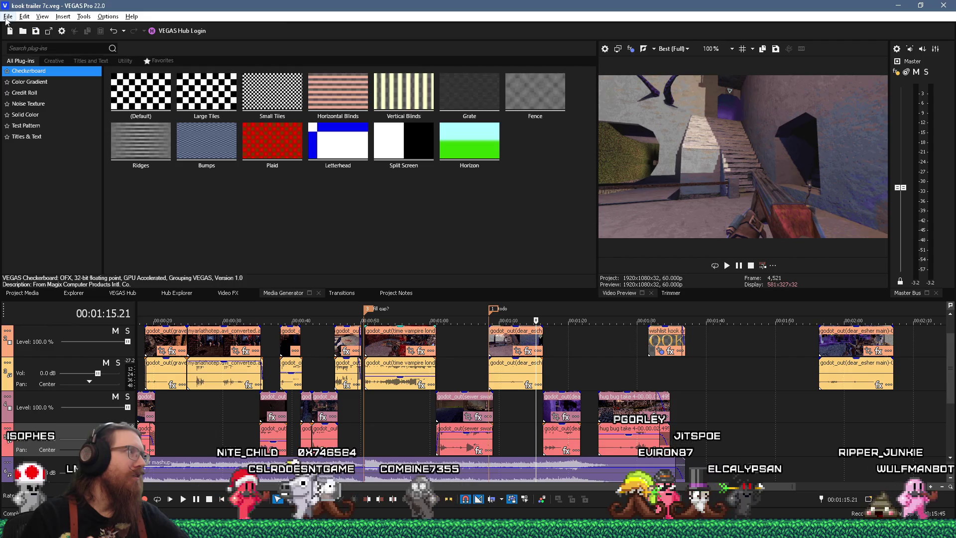
left_click(7, 17)
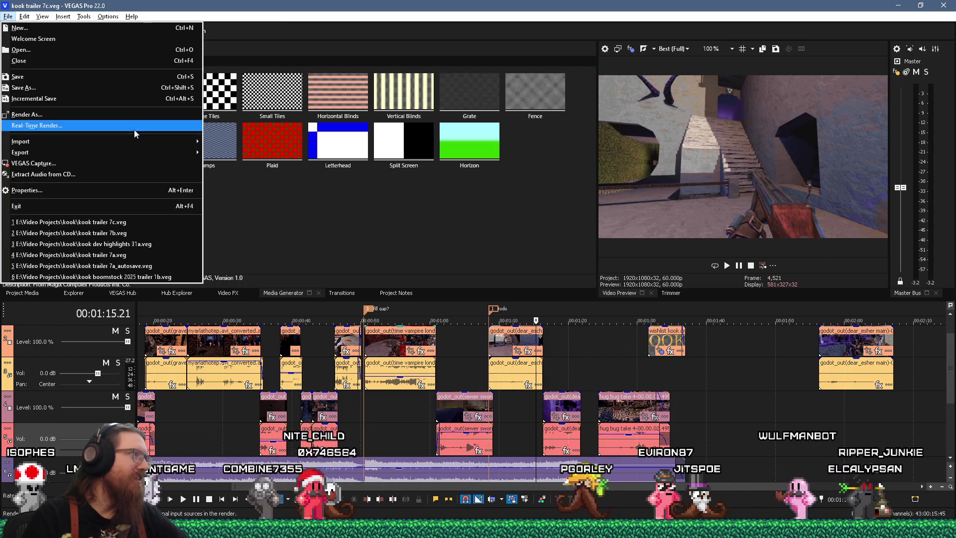
left_click(121, 117)
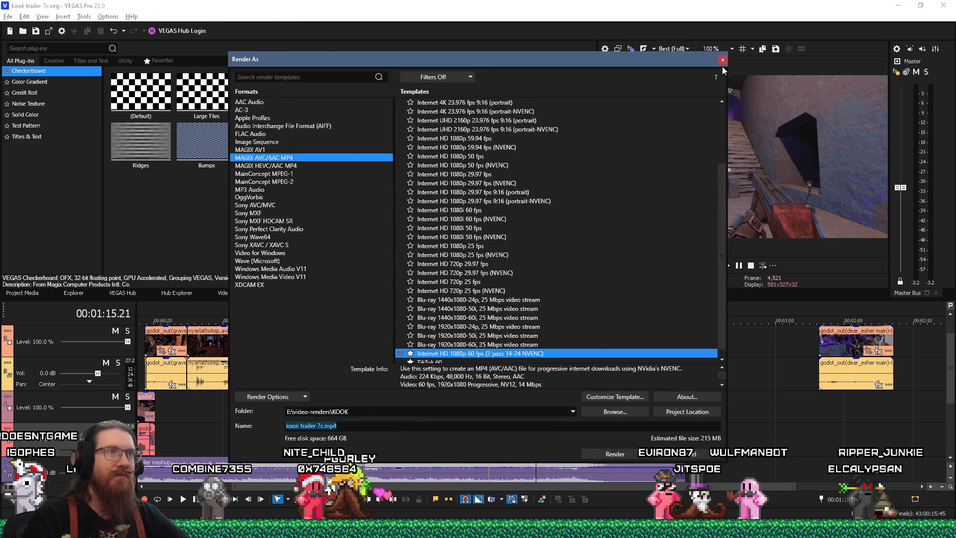
left_click(722, 60)
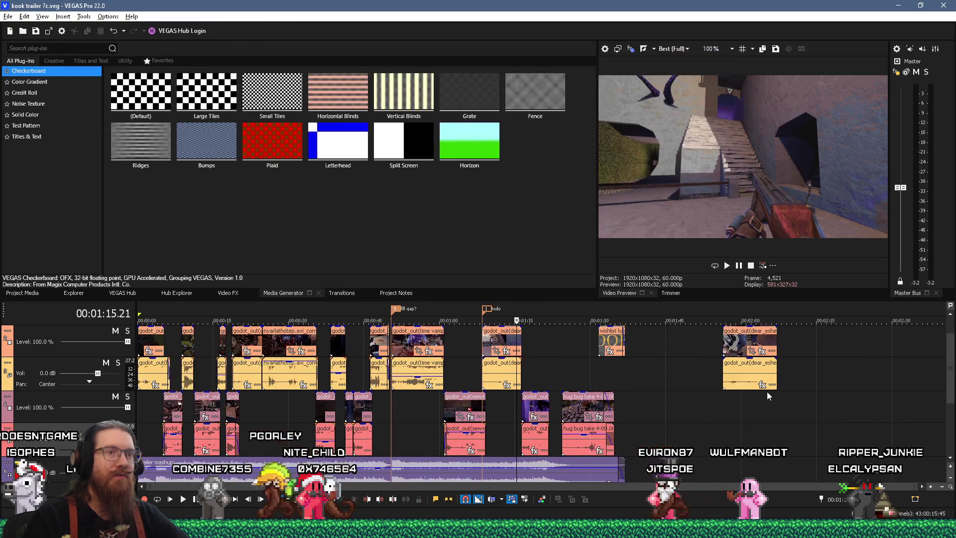
left_click(743, 338)
scroll(752, 358, "up", 5)
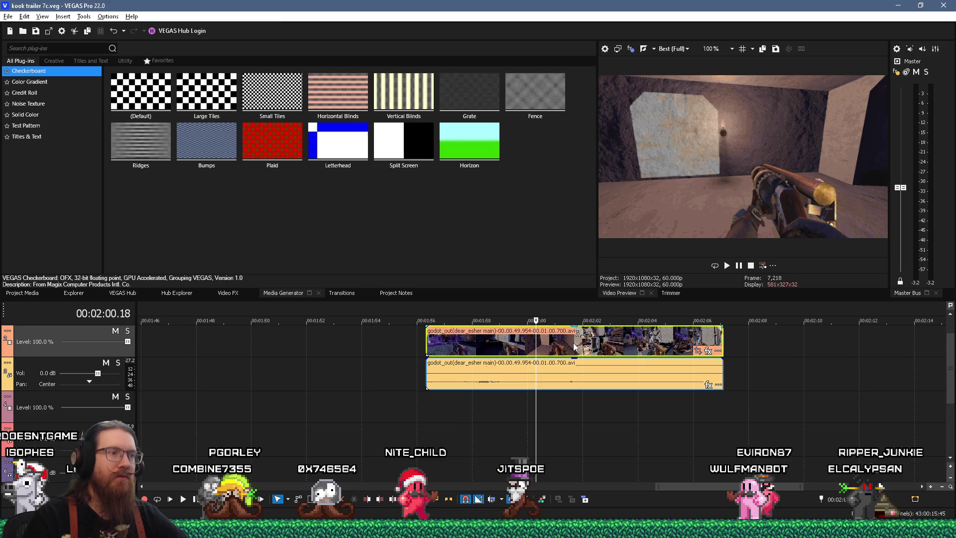
scroll(575, 347, "down", 3)
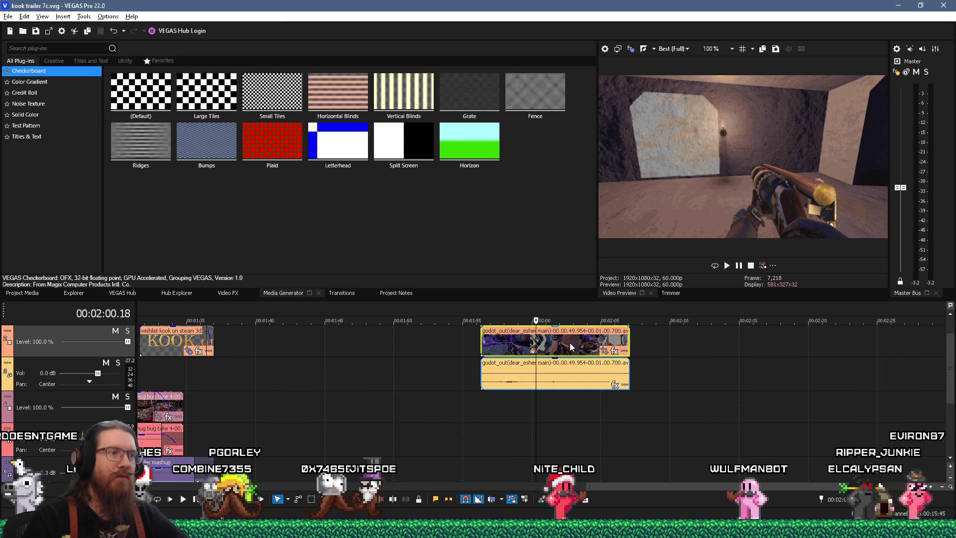
left_click(569, 342)
right_click(569, 343)
left_click(588, 223)
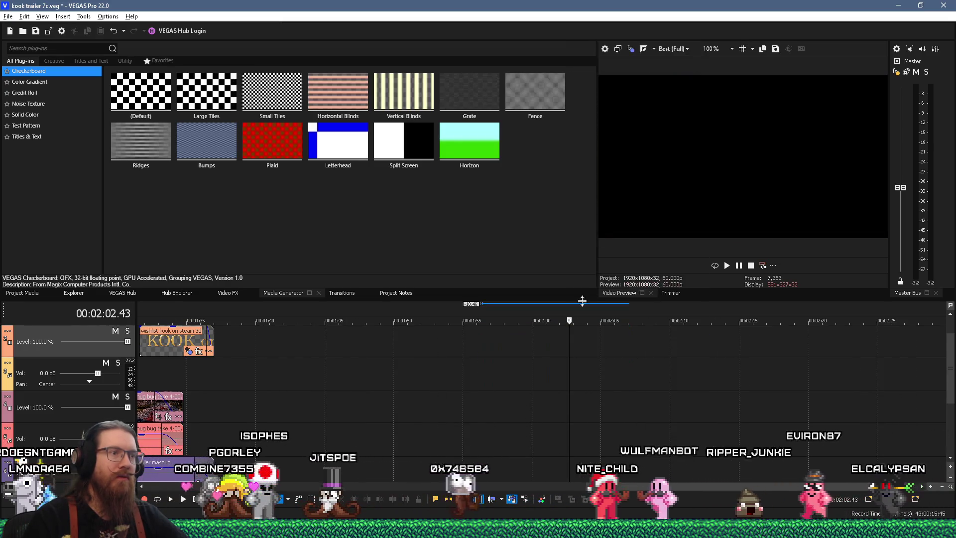
key("super+Tab")
key("Return")
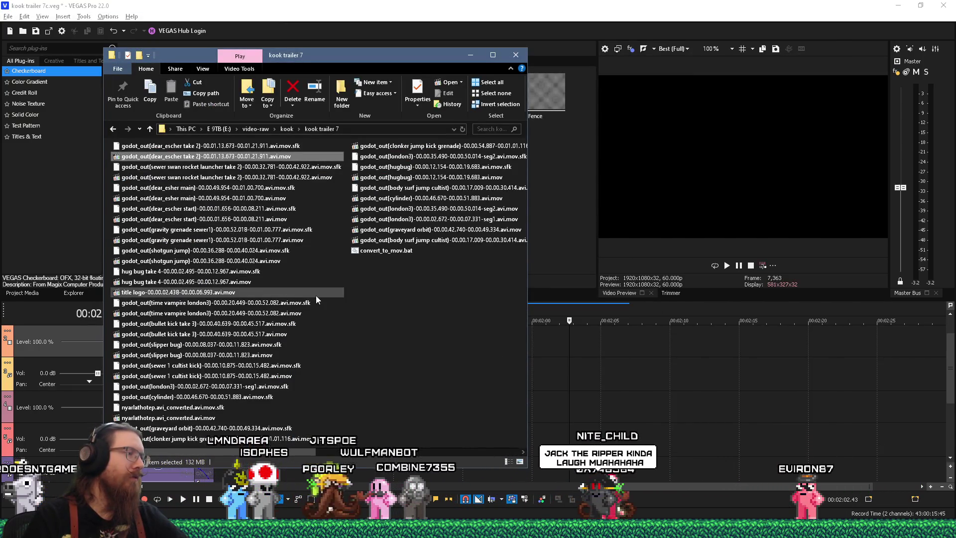
key("alt+Tab")
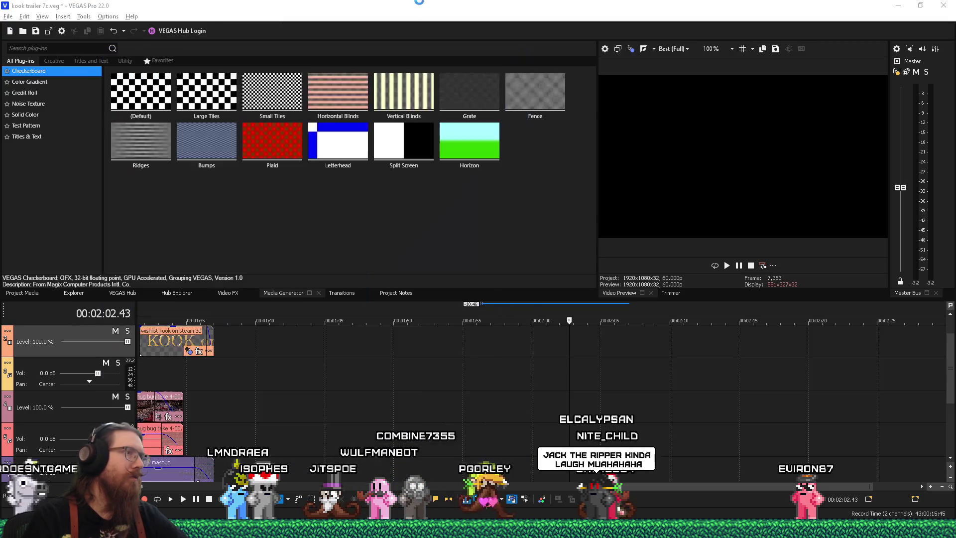
left_click(503, 383)
key("ctrl+z")
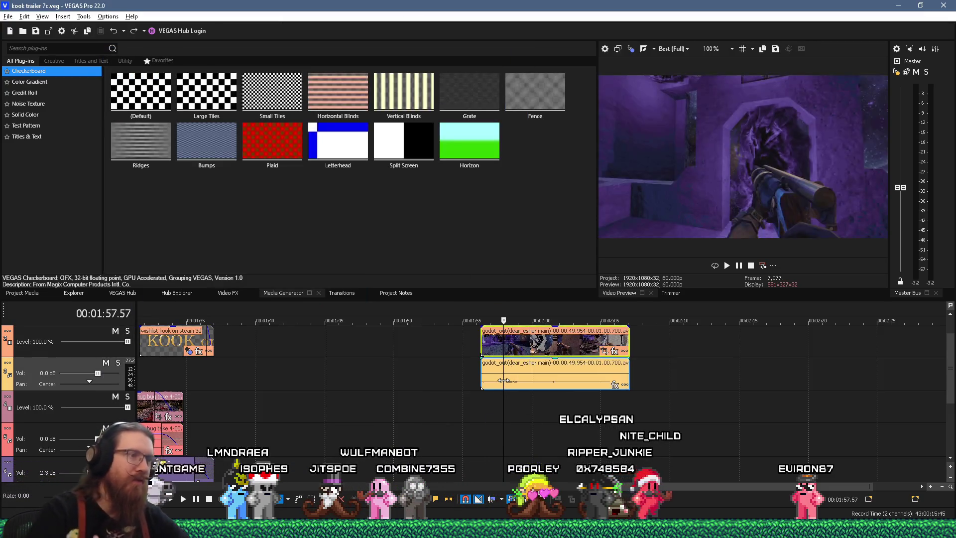
right_click(534, 350)
Step: Find the dear_esher main media in Project Media and remove it from the project, confirming the in-use warning
left_click(573, 88)
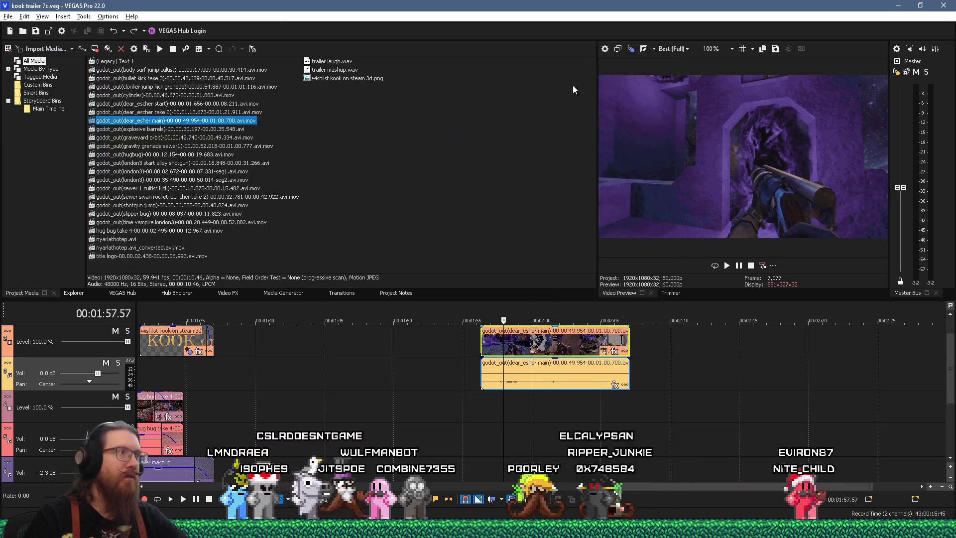
right_click(252, 124)
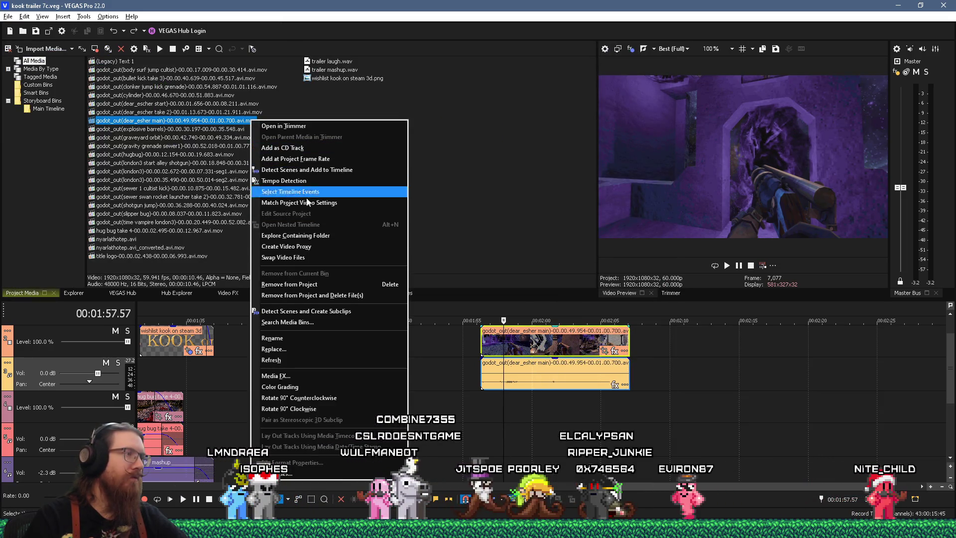
left_click(314, 284)
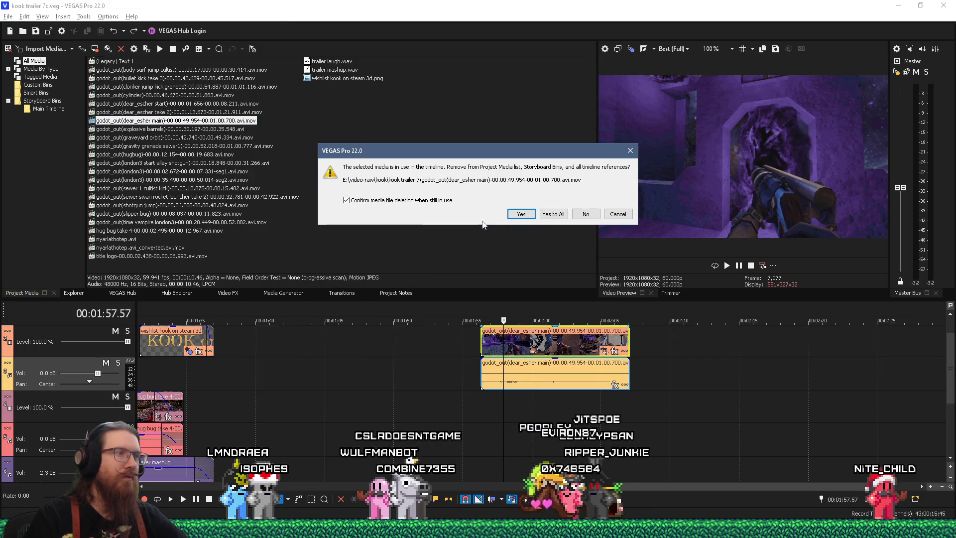
left_click(518, 216)
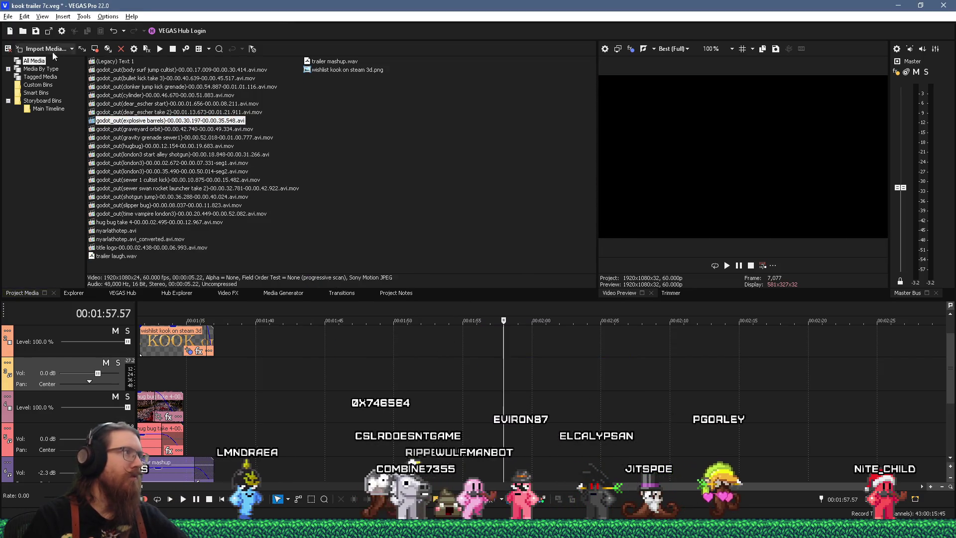
key("alt+Tab")
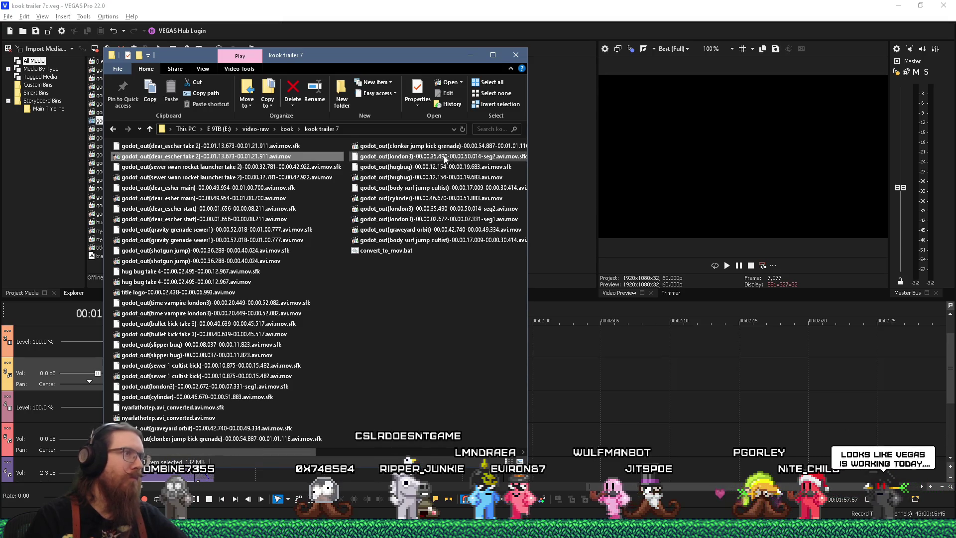
Step: Search the kook trailer 7 folder for 'escher' files, then clear the search
left_click(497, 129)
type("escher")
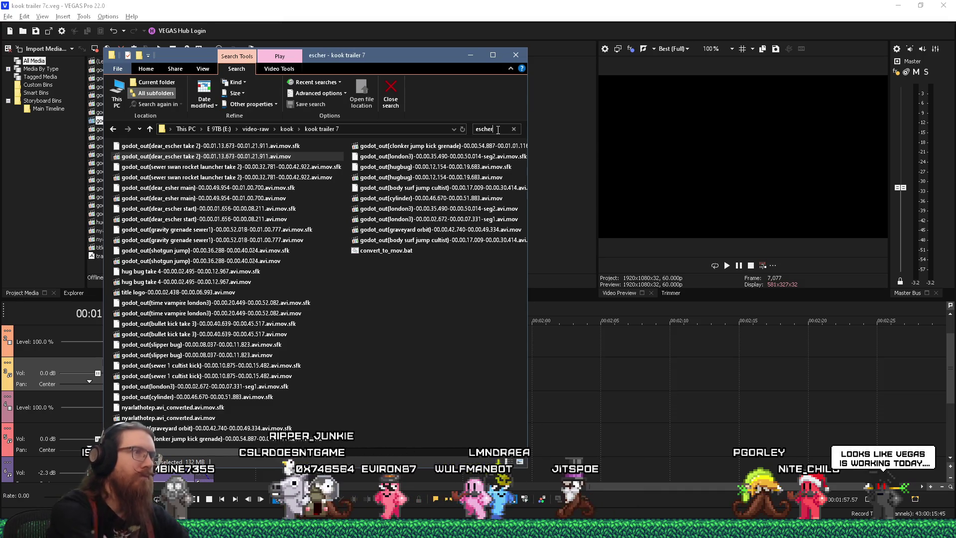
key("Return")
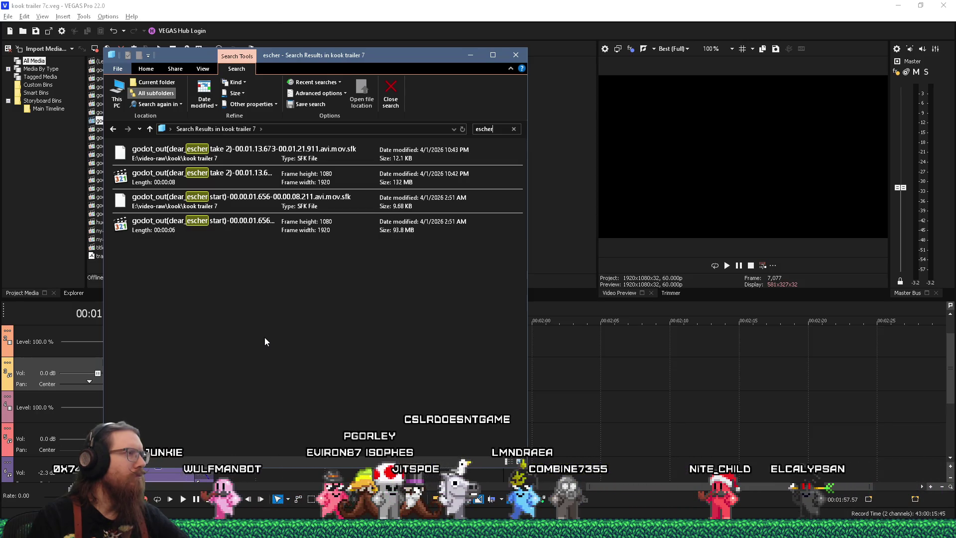
key("Escape")
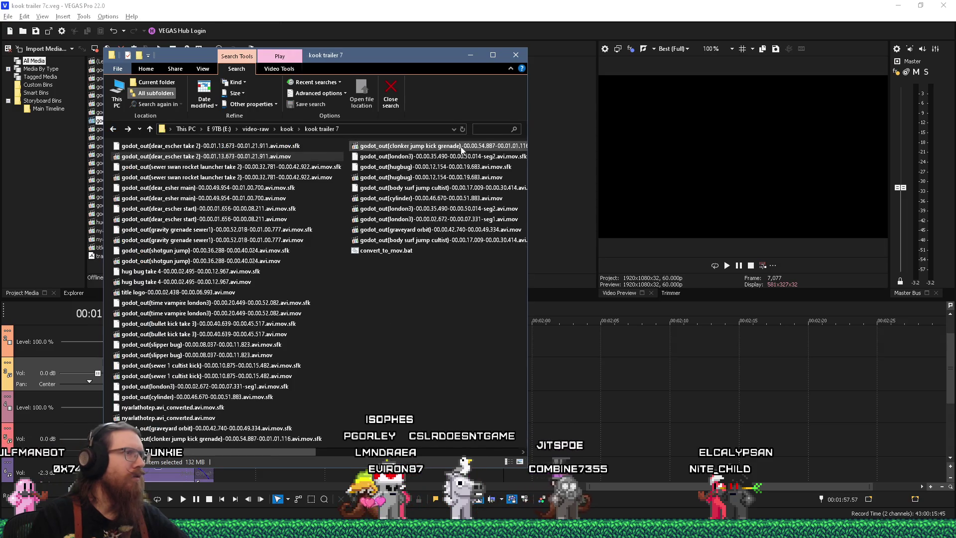
Step: Search for 'main' and cut both dear_esher main files
left_click(493, 127)
type("main")
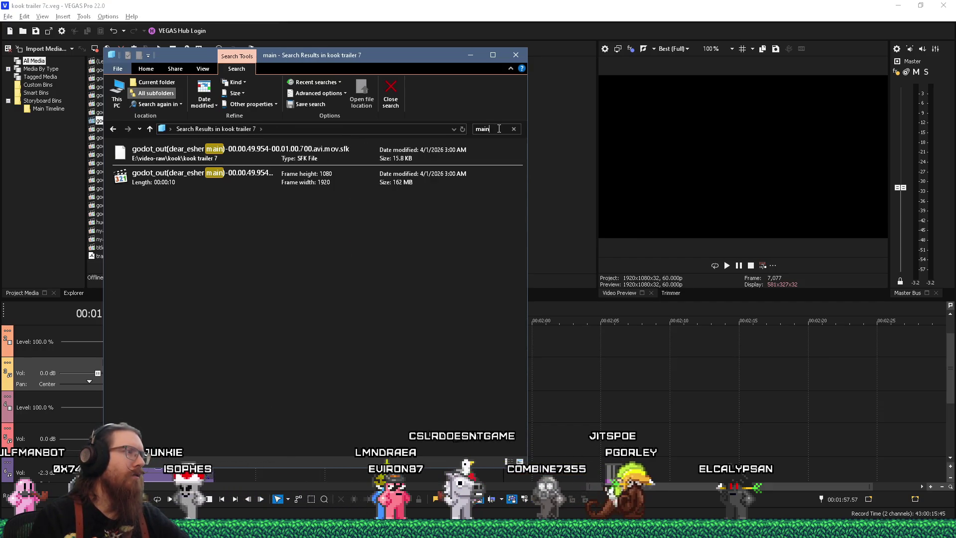
left_click(216, 178)
right_click(216, 178)
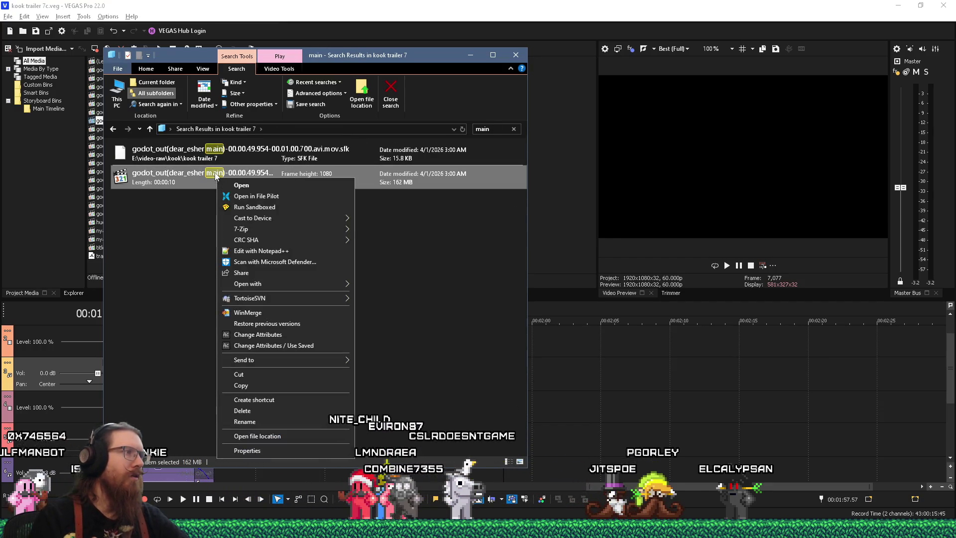
left_click(225, 152)
left_click(228, 172, "ctrl")
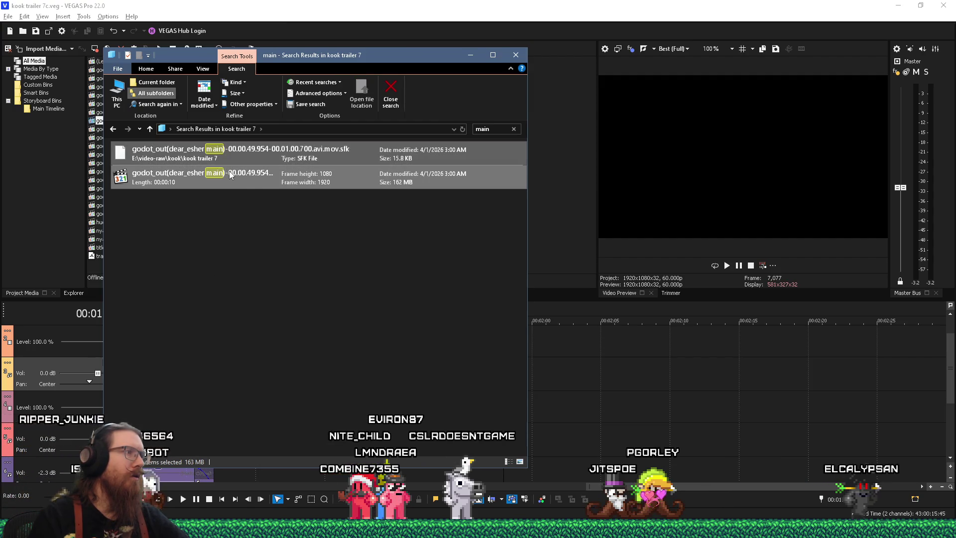
right_click(229, 174)
left_click(267, 358)
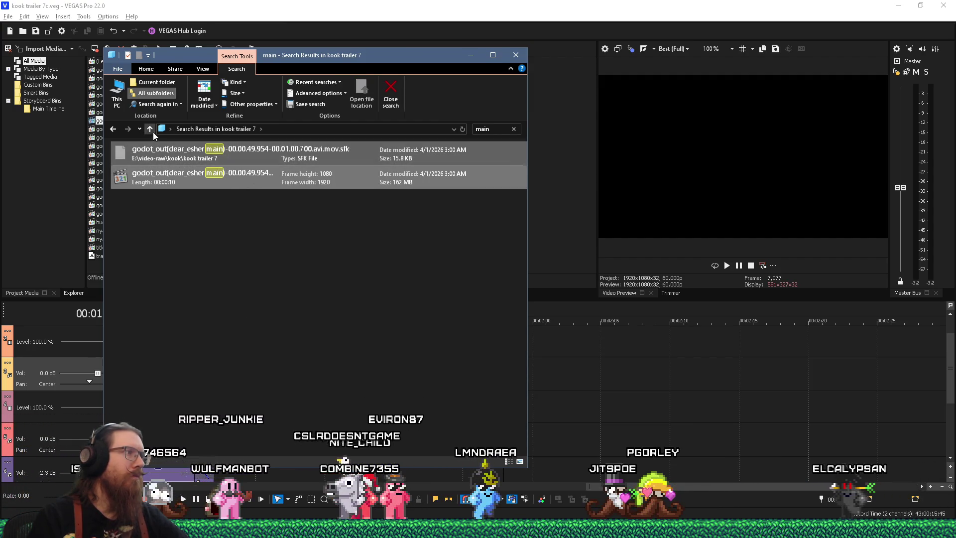
Step: Create a 'to delete' folder in kook trailer 7, paste both files into it, and move the window right
left_click(149, 129)
left_click(113, 129)
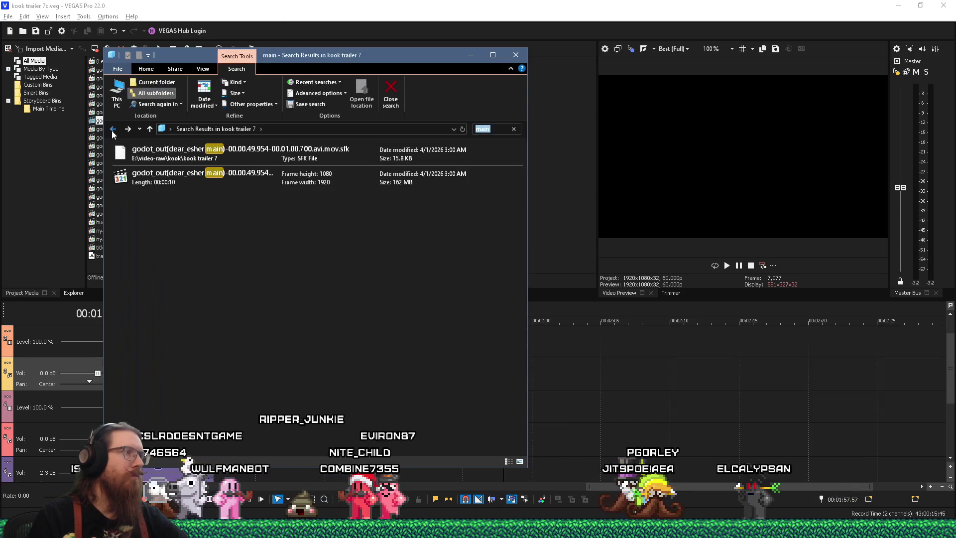
left_click(113, 129)
right_click(420, 312)
mouse_move(446, 287)
left_click(550, 291)
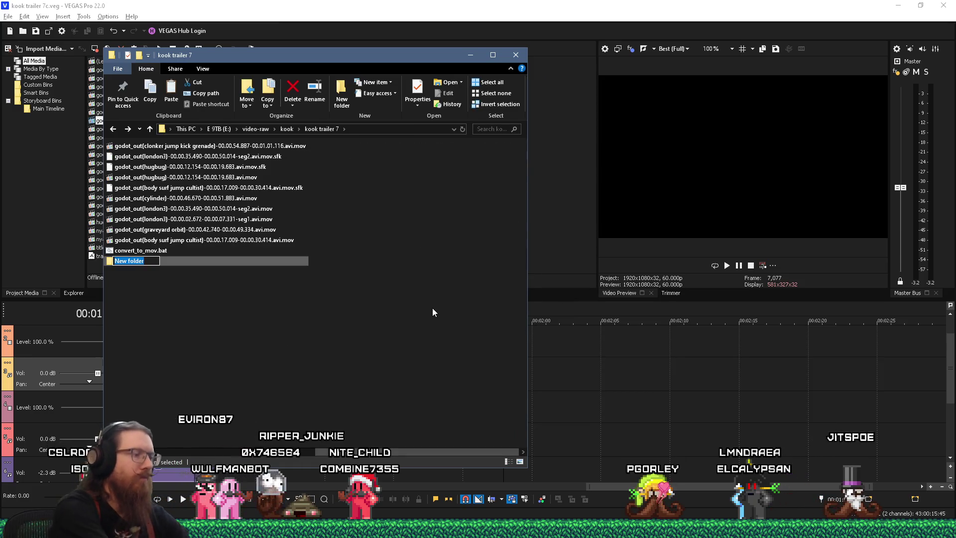
type("to delete")
key("Return")
key("Return")
key("ctrl+v")
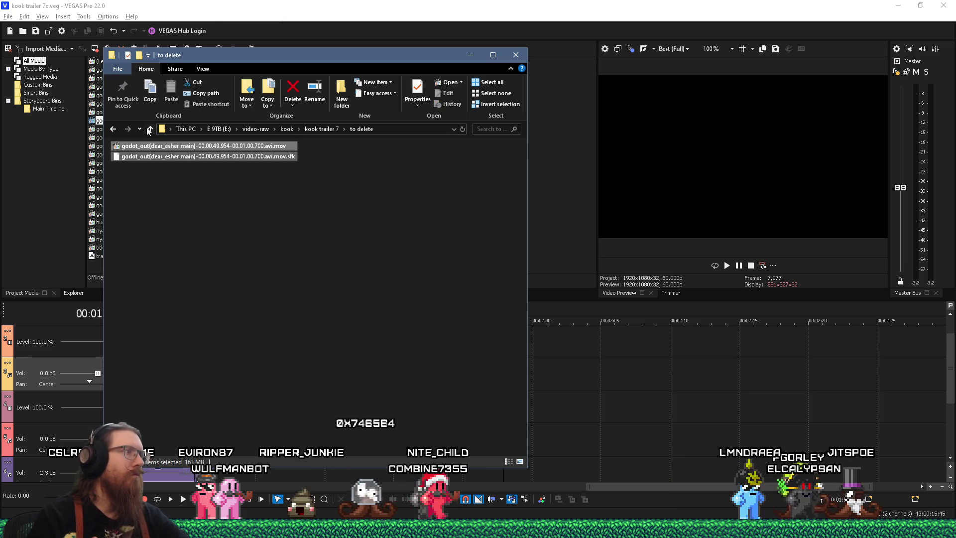
left_click(148, 129)
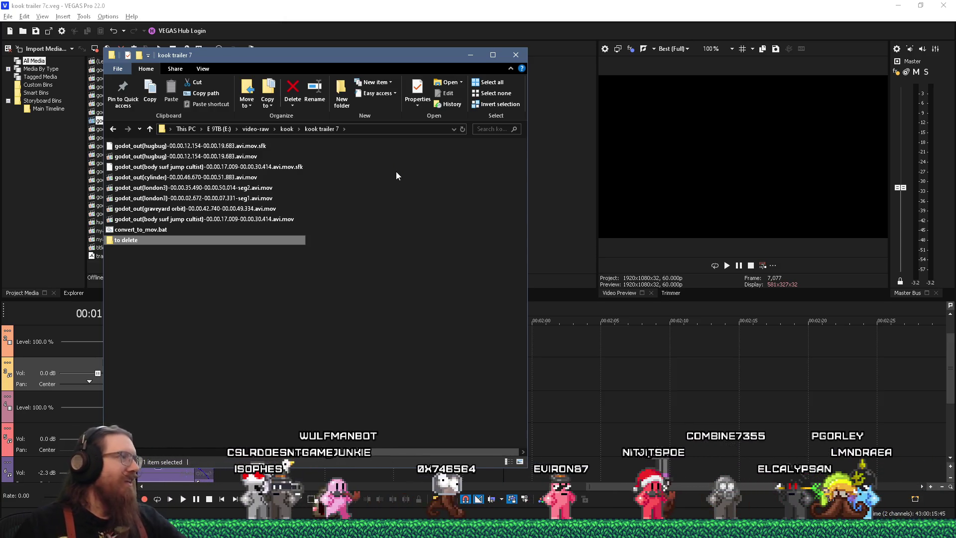
left_click_drag(405, 48, 734, 47)
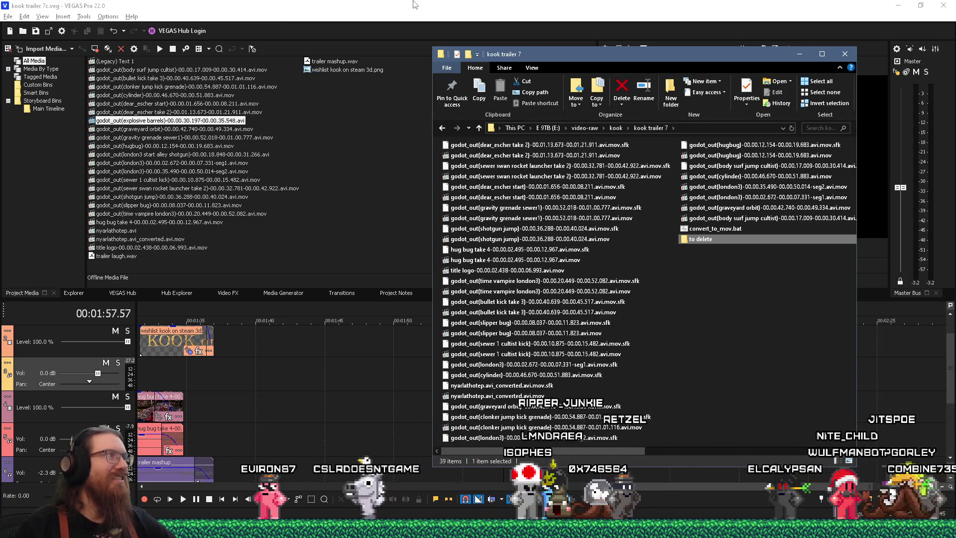
Step: Bring the kook trailer 7c project forward, zoom the timeline out, and reset the cursor to the start
left_click(845, 54)
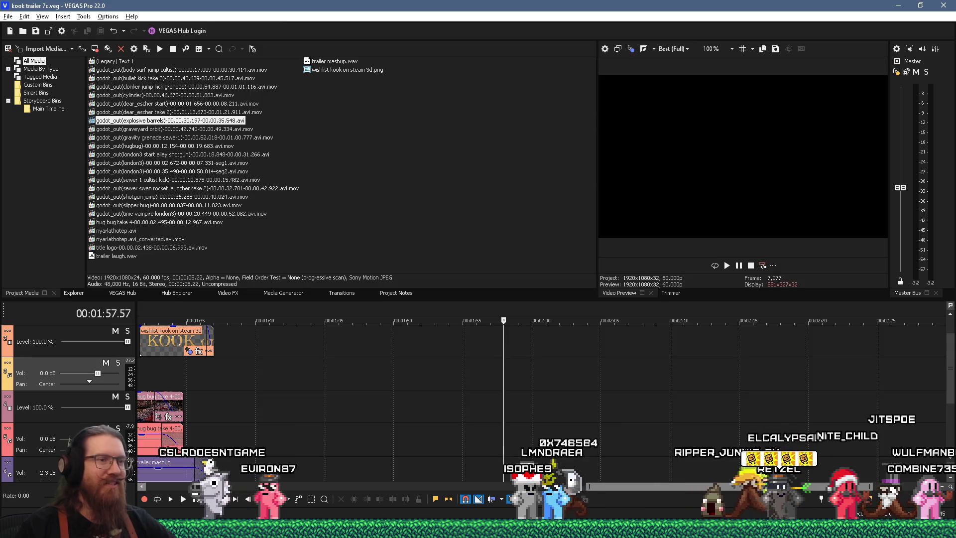
scroll(387, 469, "down", 8)
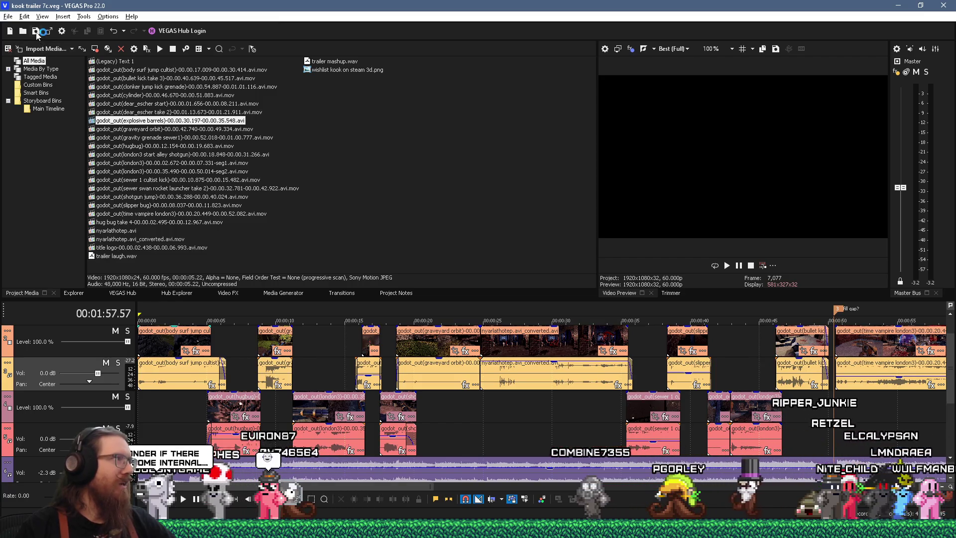
left_click(141, 400)
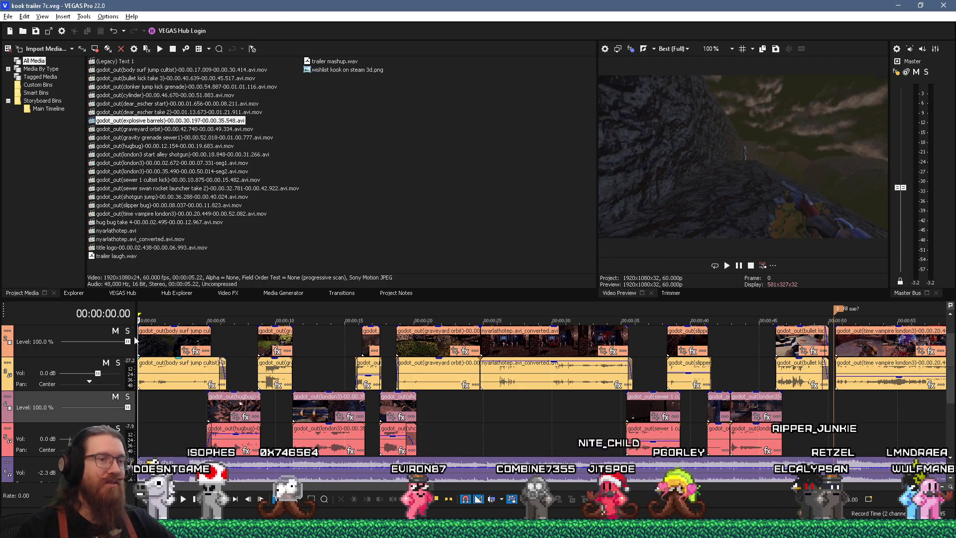
left_click(8, 17)
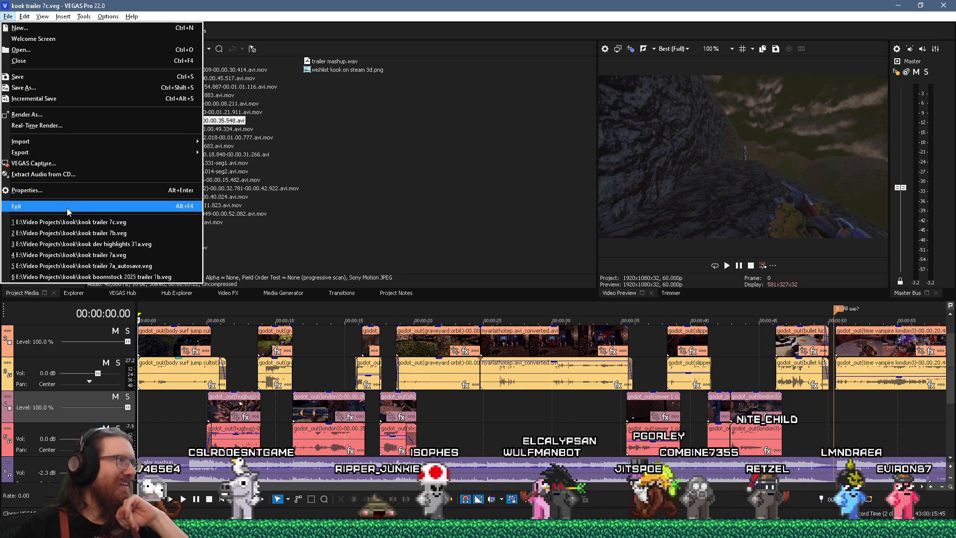
Step: Render kook trailer 7c.mp4 as MAGIX AVC/AAC MP4, Internet HD 1080p 60 fps, into E:\video-renders\KOOK
left_click(35, 114)
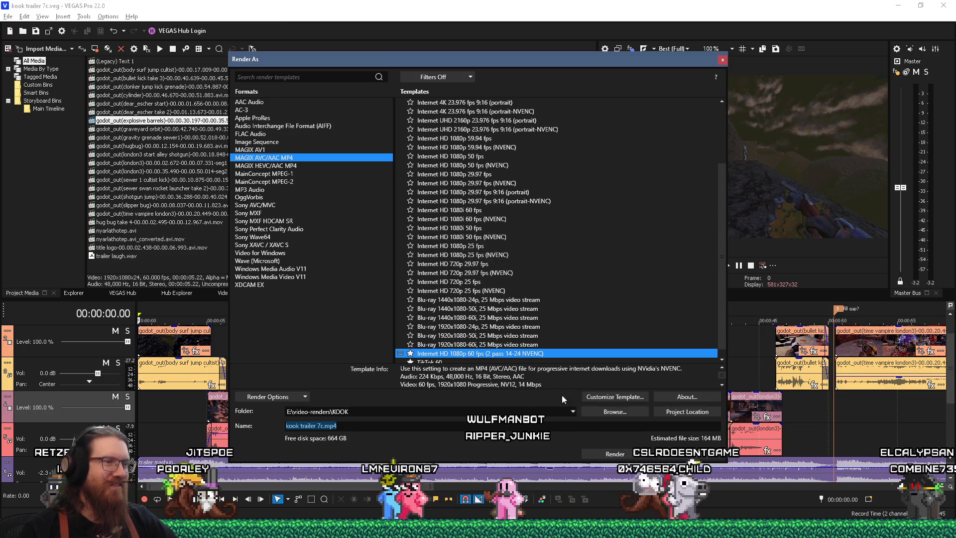
left_click(602, 454)
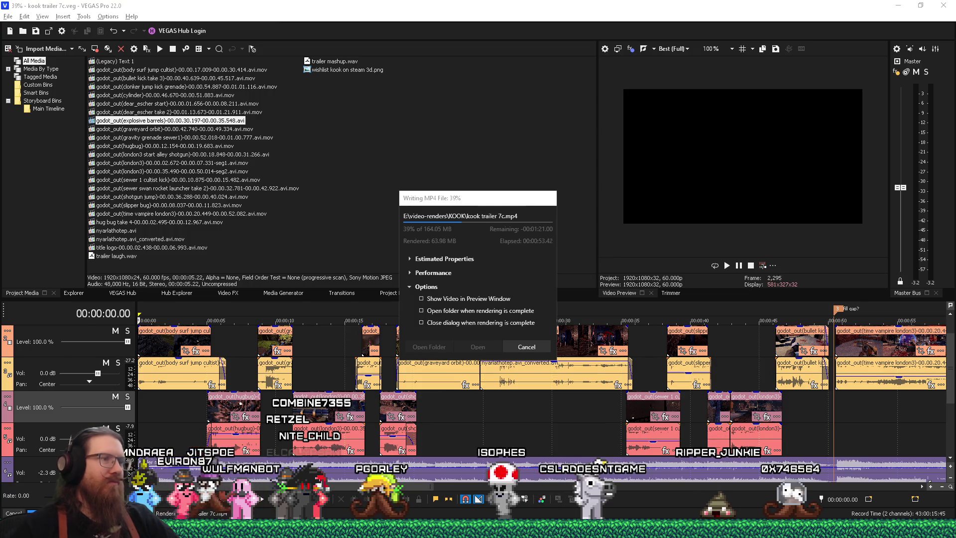
Step: Turn on Show Video in Preview Window and let kook trailer 7c.mp4 render to 100%
left_click(428, 300)
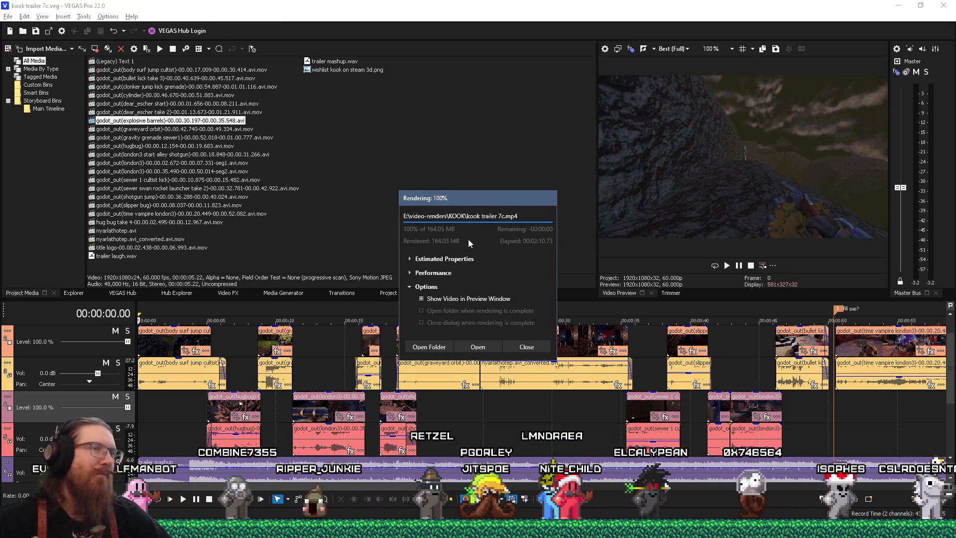
Step: Move the finished Rendering dialog aside, open the KOOK renders folder, and play kook trailer 7c.mp4
mouse_move(475, 196)
left_mouse_down()
mouse_move(510, 184)
mouse_move(514, 120)
mouse_move(416, 181)
mouse_move(399, 135)
mouse_move(426, 193)
mouse_move(488, 203)
left_mouse_up()
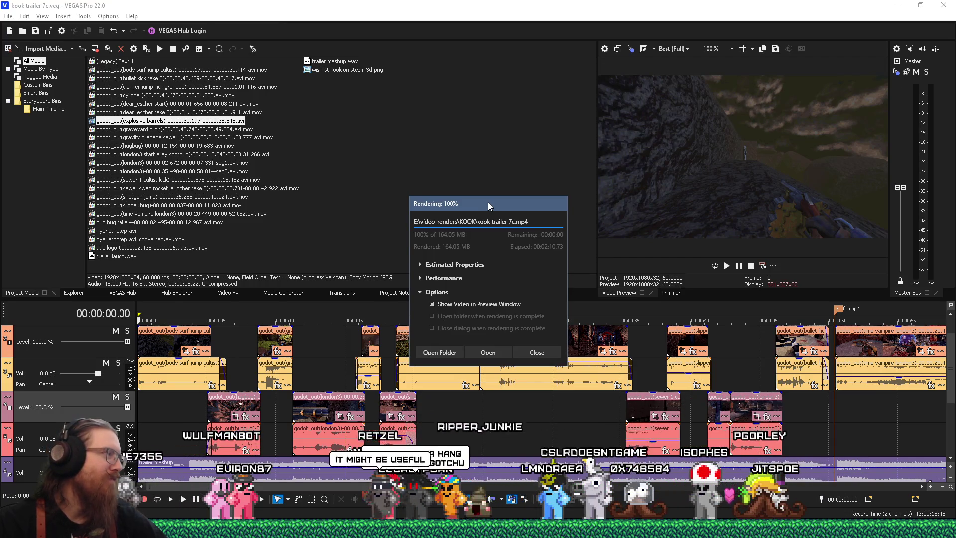
mouse_move(488, 202)
left_mouse_down()
mouse_move(452, 146)
mouse_move(456, 154)
left_mouse_up()
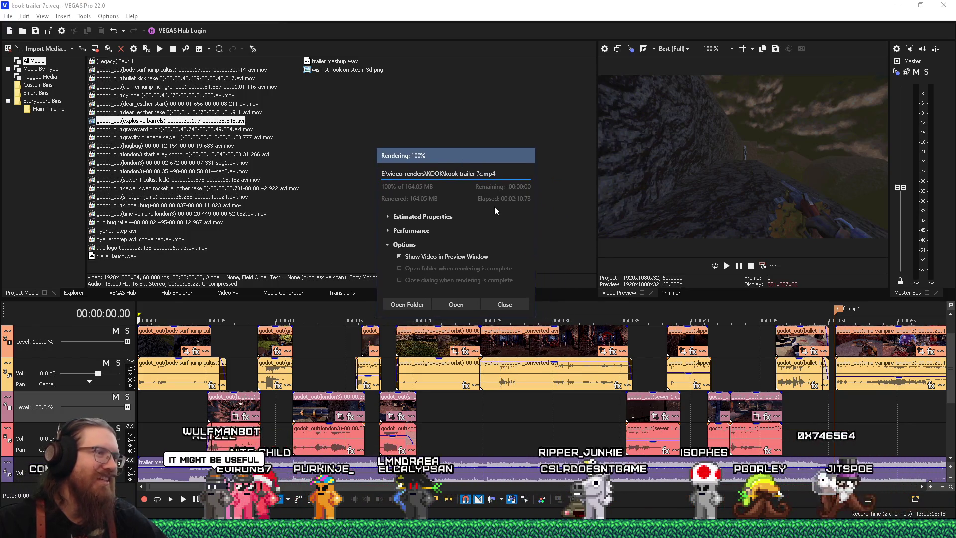
left_click(410, 298)
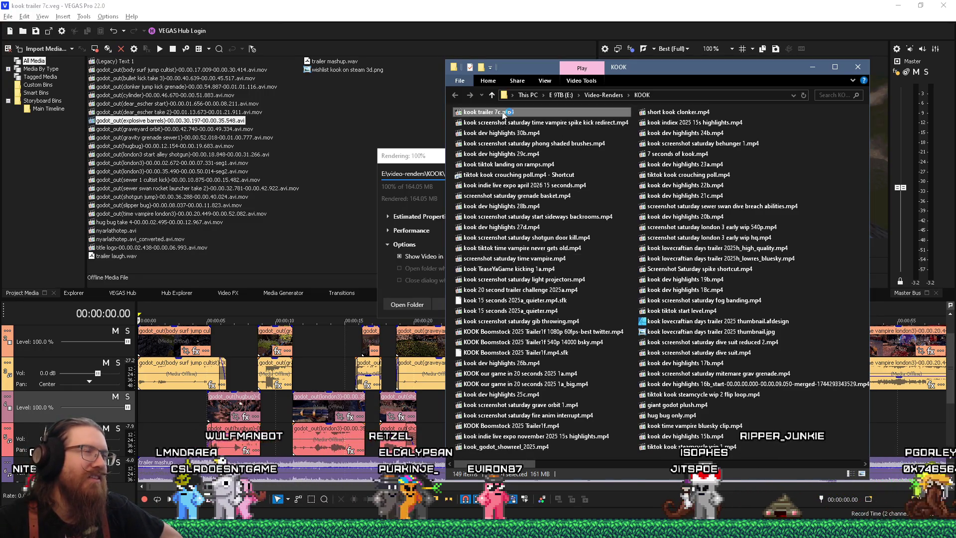
double_click(504, 113)
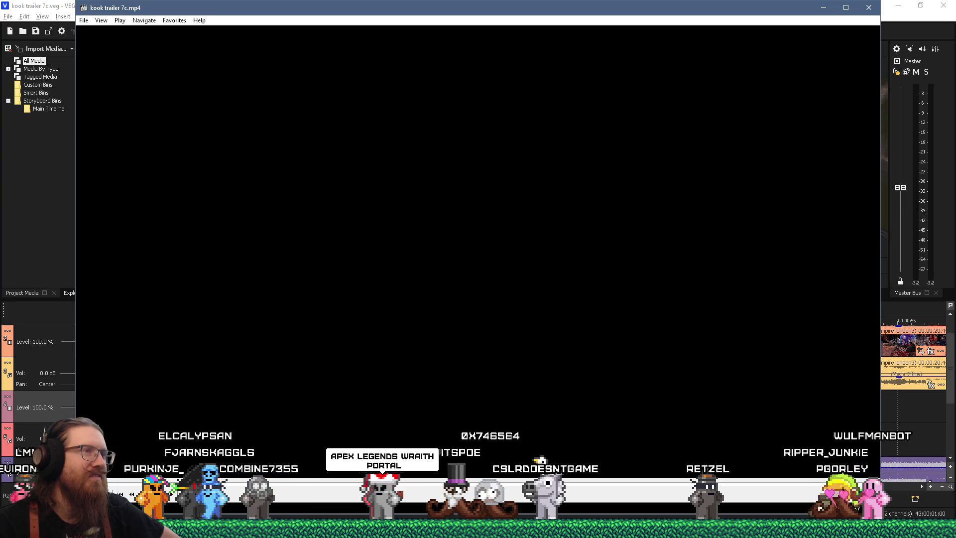
Step: Close the player after reviewing the render, then close VEGAS's finished Rendering dialog
left_click(874, 13)
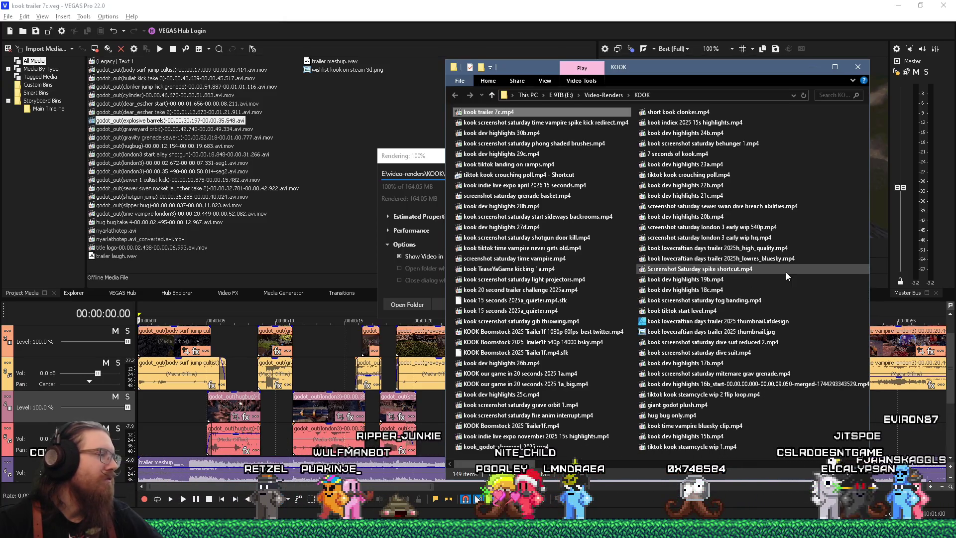
left_click(421, 156)
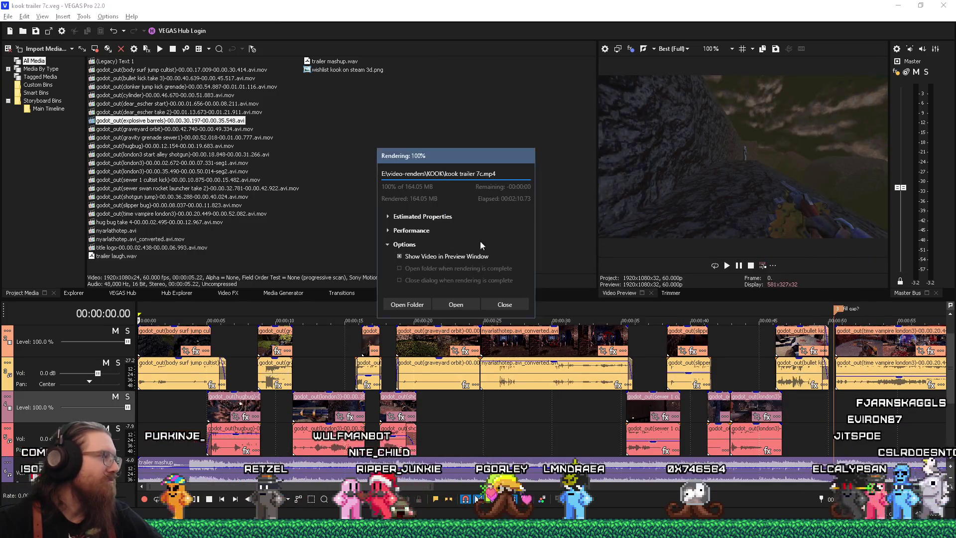
left_click(509, 308)
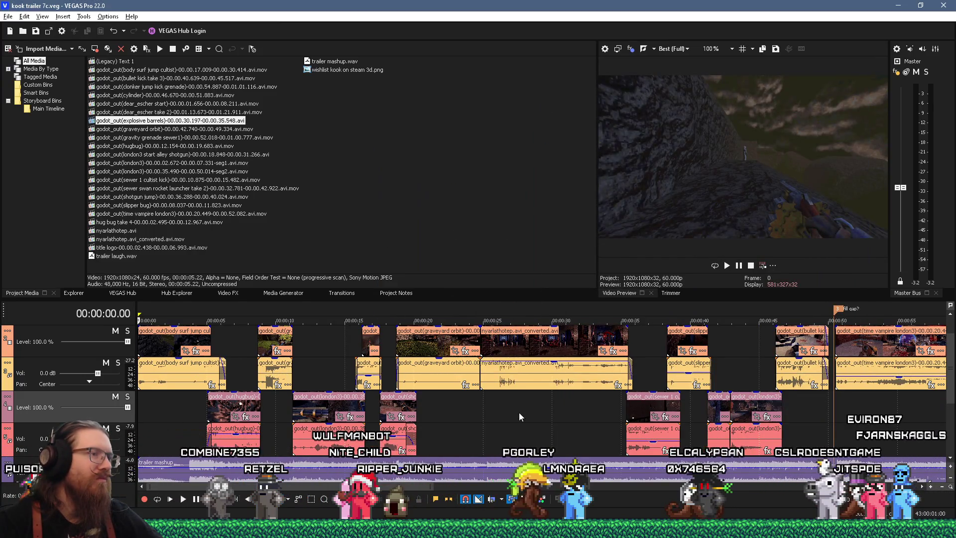
left_click(485, 398)
left_click(477, 408)
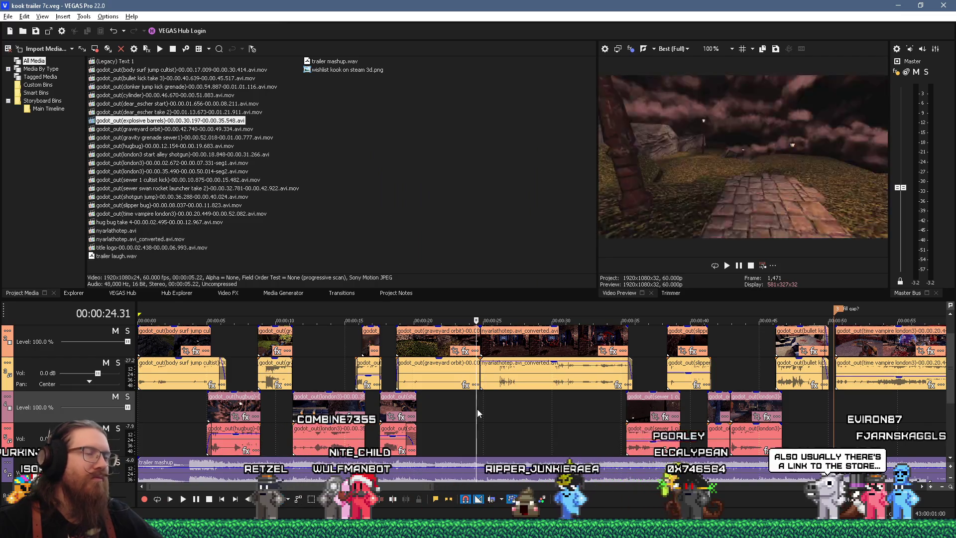
left_click(480, 410)
key("space")
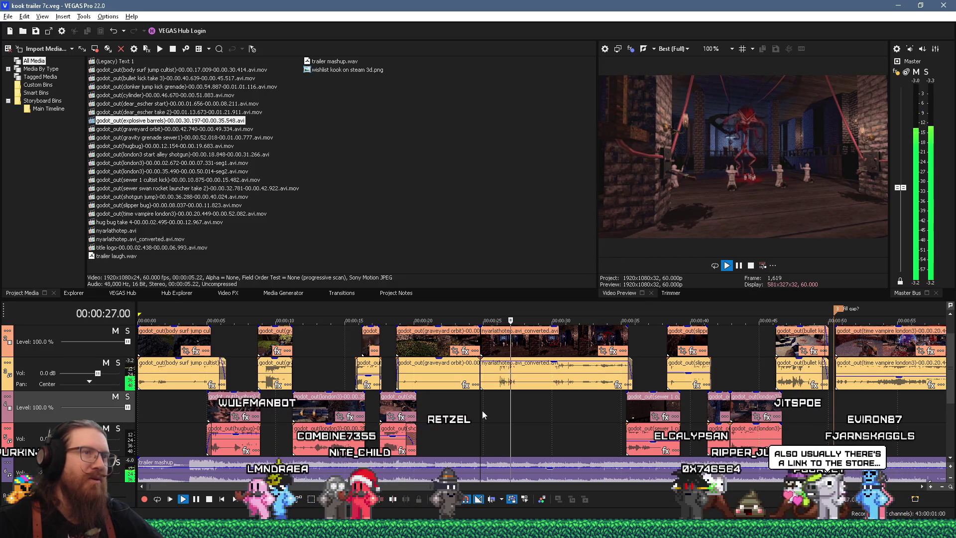
key("space")
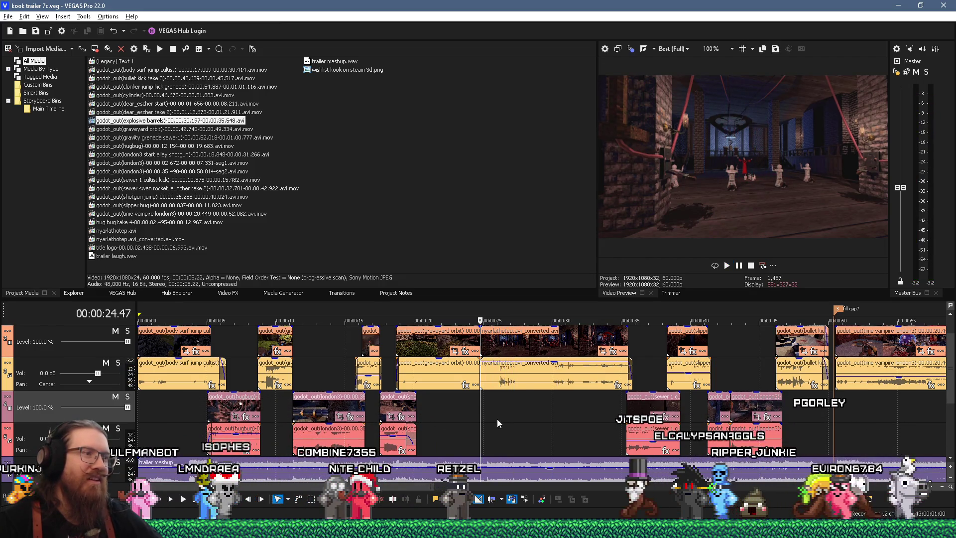
key("Up")
key("Up")
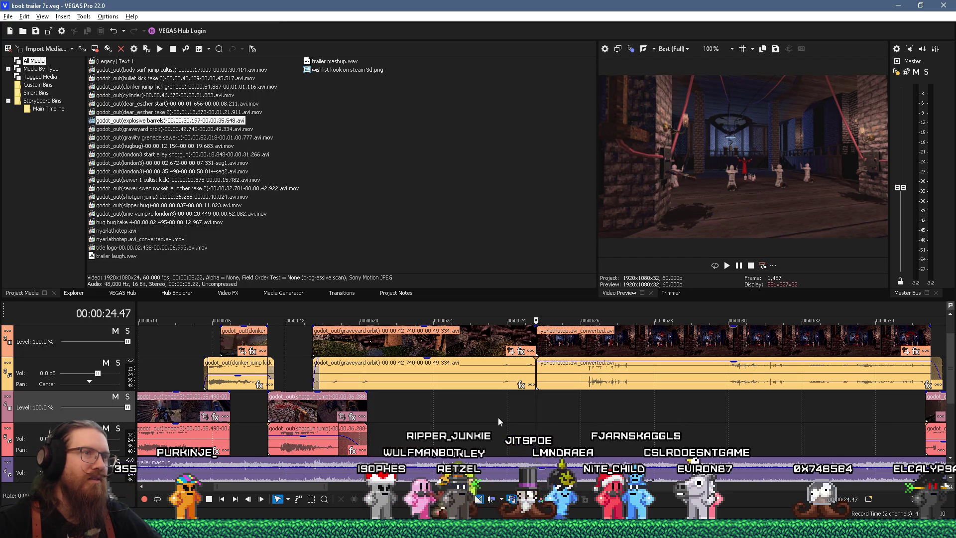
scroll(497, 417, "up", 3)
scroll(498, 417, "down", 2)
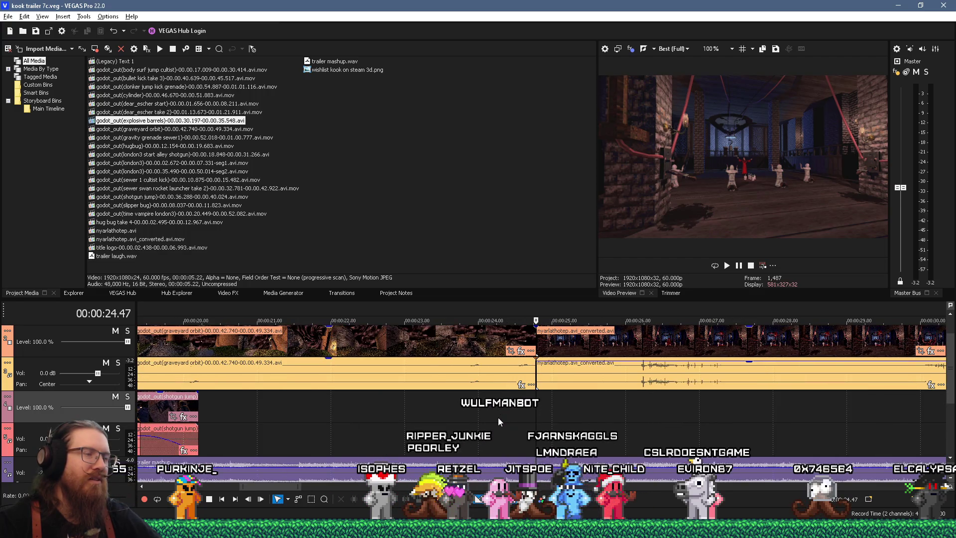
scroll(584, 399, "down", 2)
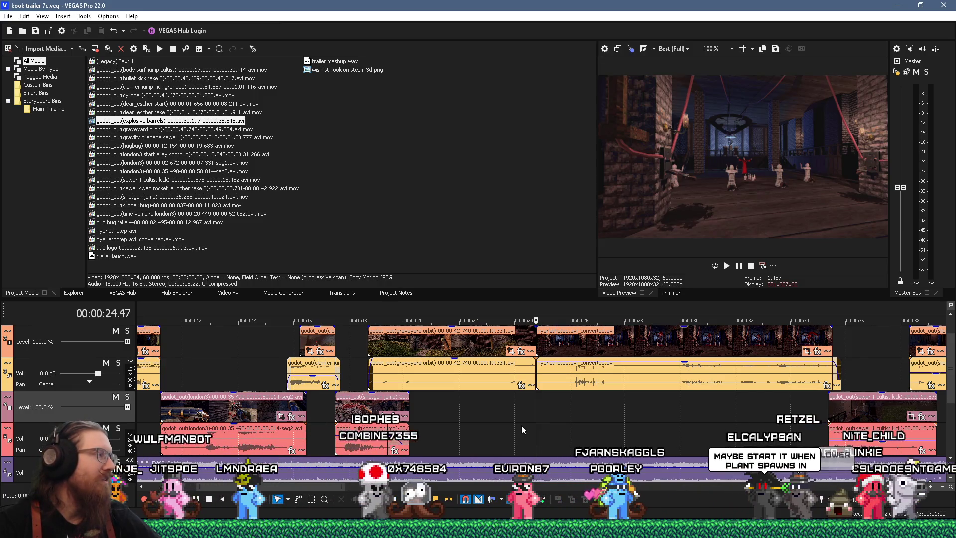
scroll(522, 425, "down", 3)
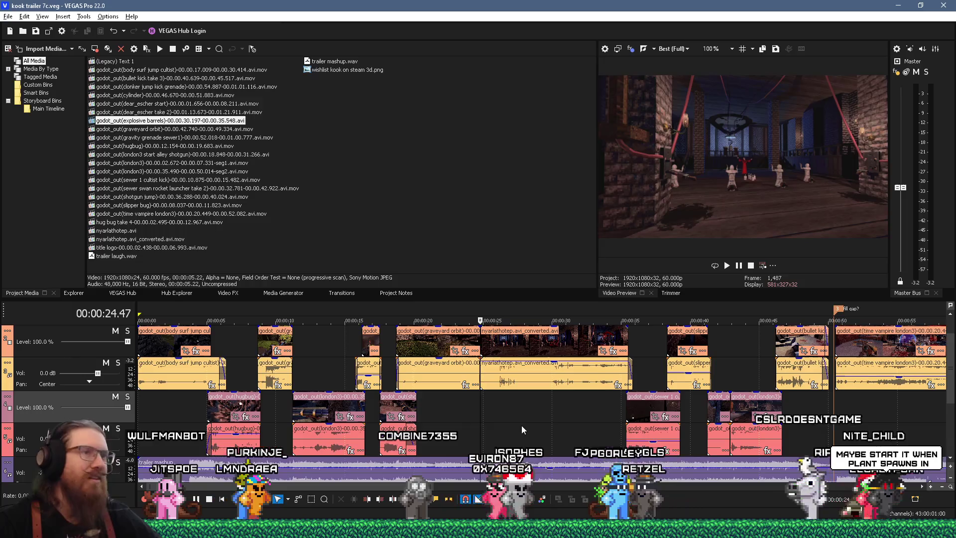
scroll(521, 425, "up", 2)
left_click(579, 411)
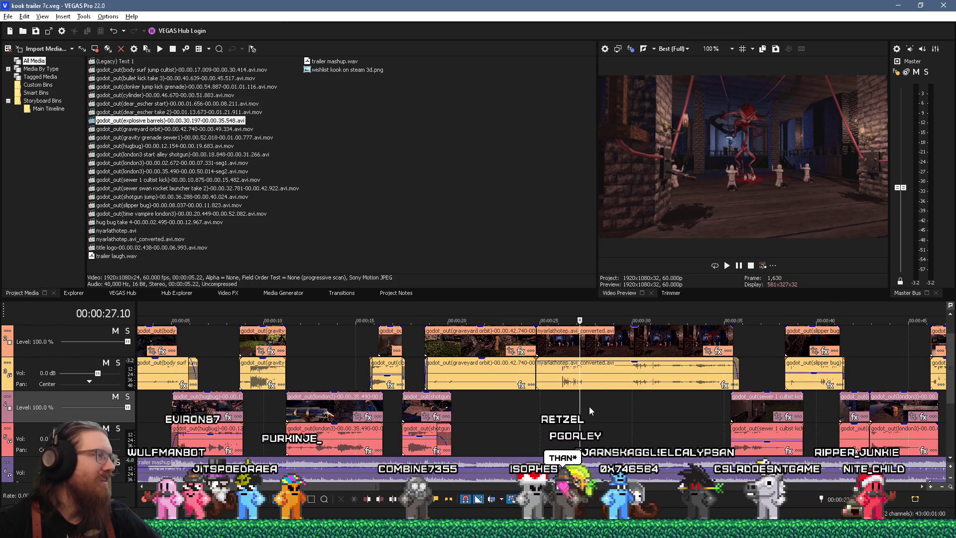
scroll(589, 406, "down", 2)
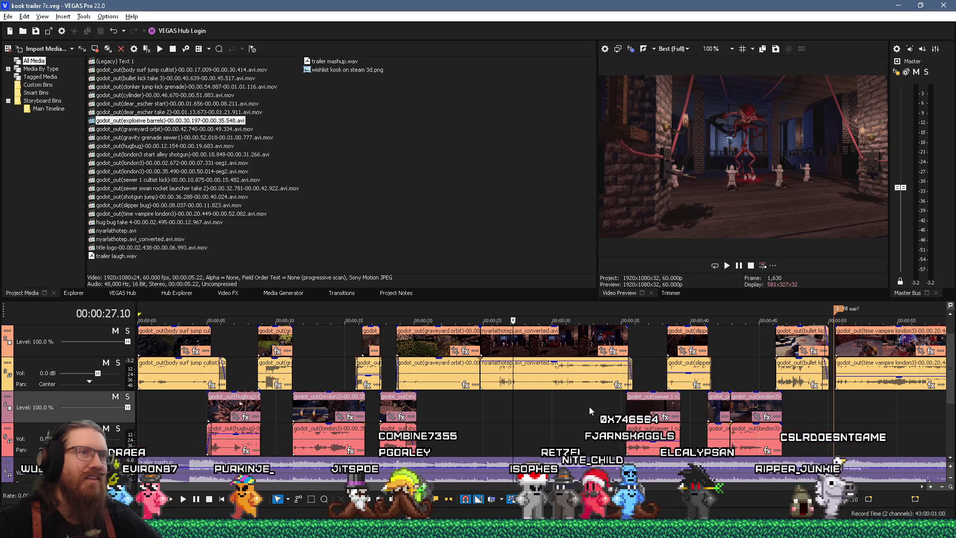
scroll(589, 406, "up", 3)
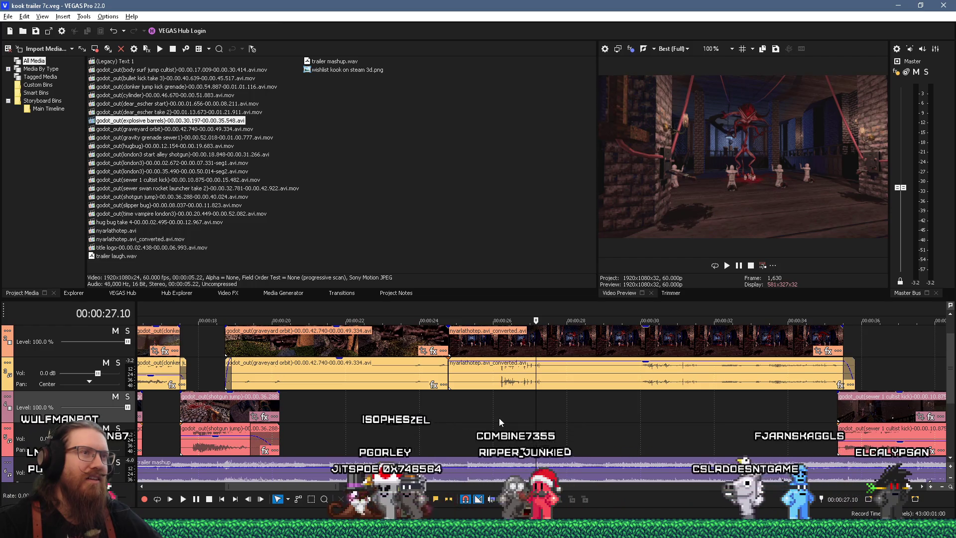
left_click(498, 408)
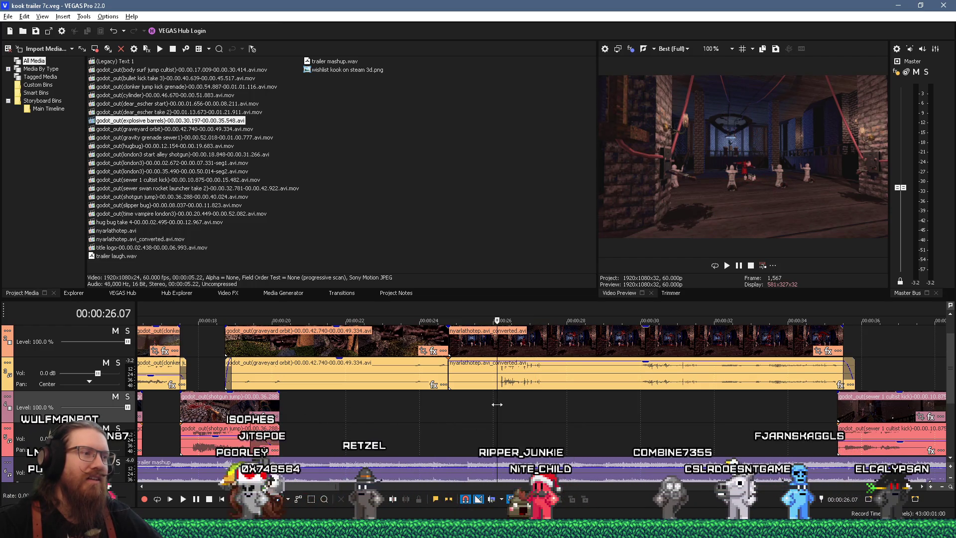
left_click(431, 418)
key("space")
key("space")
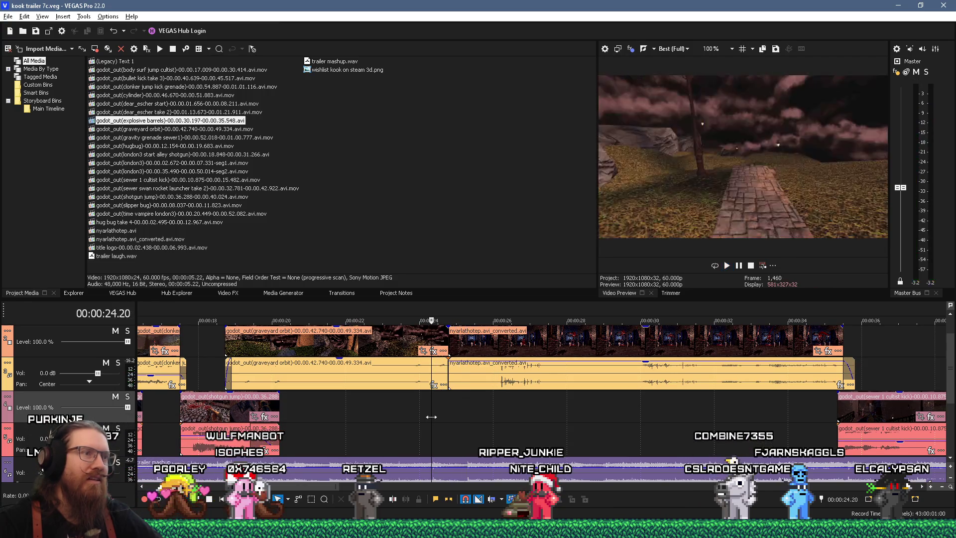
mouse_move(451, 416)
left_mouse_down()
mouse_move(522, 417)
mouse_move(499, 417)
left_mouse_up()
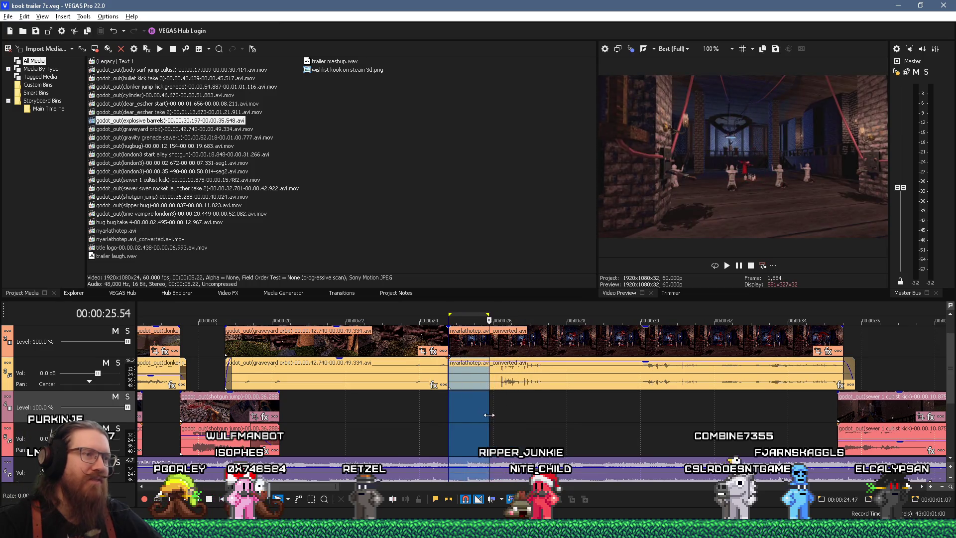
scroll(524, 417, "down", 4)
left_click(524, 416)
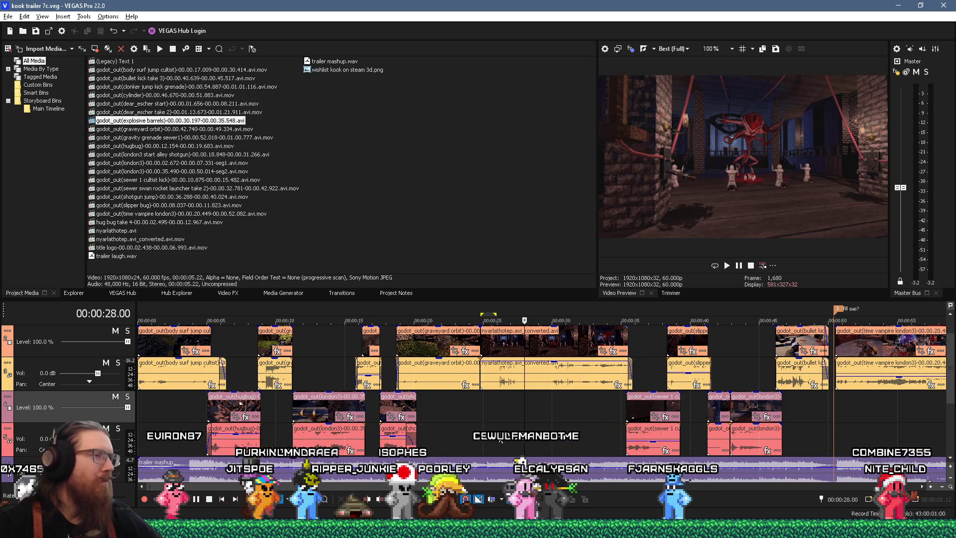
left_click(470, 414)
key("space")
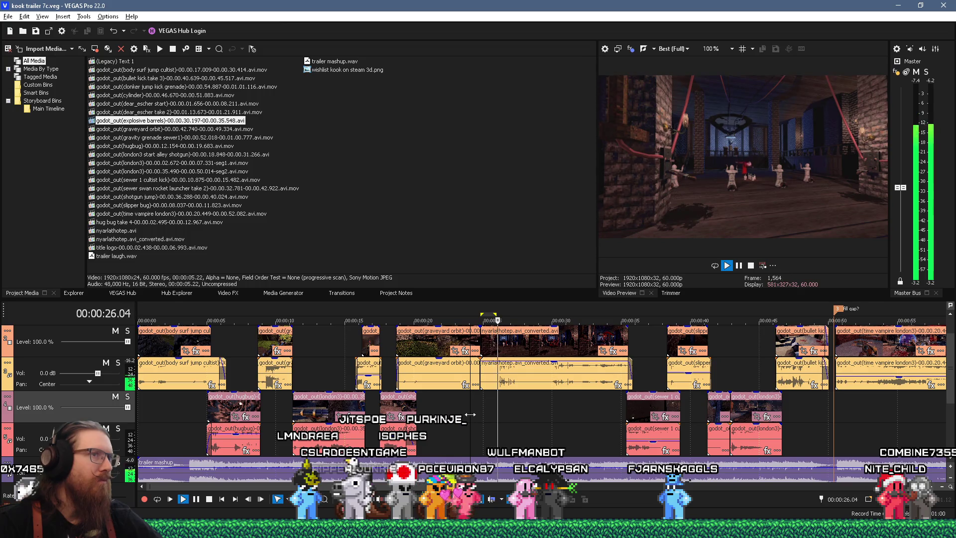
key("space")
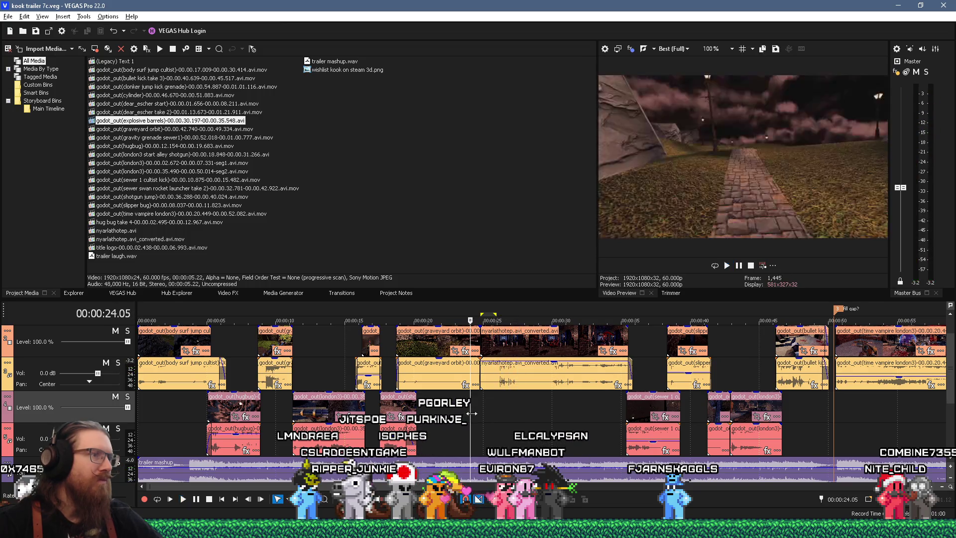
left_click(442, 409)
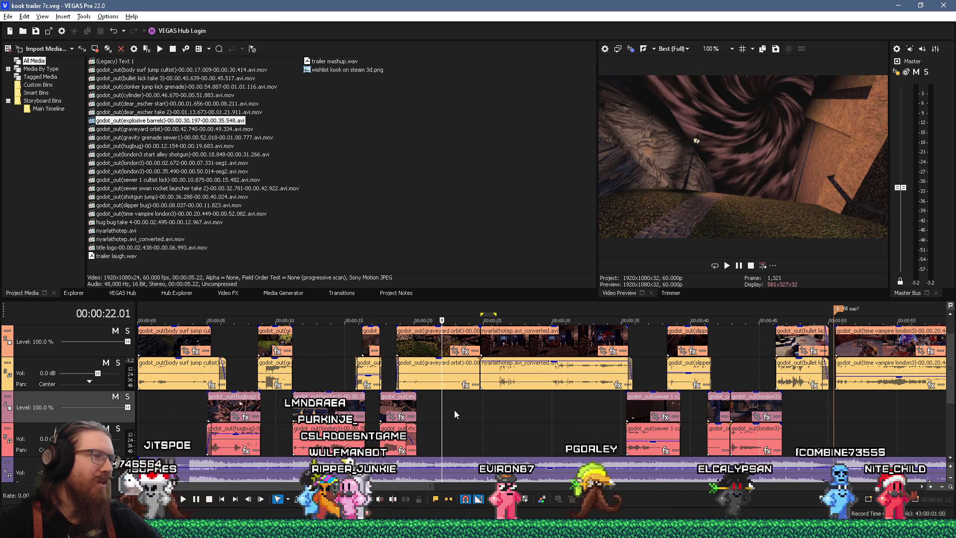
key("space")
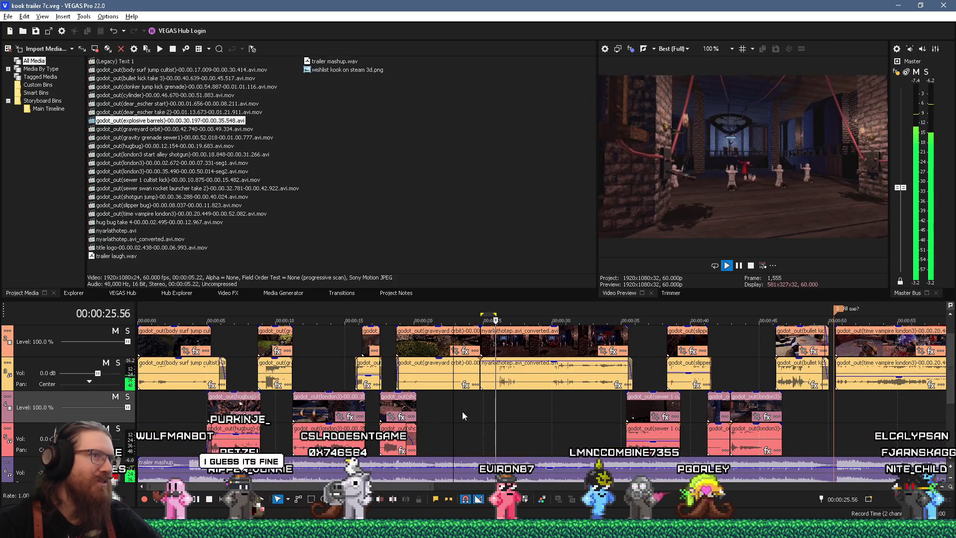
key("space")
scroll(488, 413, "up", 3)
scroll(488, 413, "up", 3)
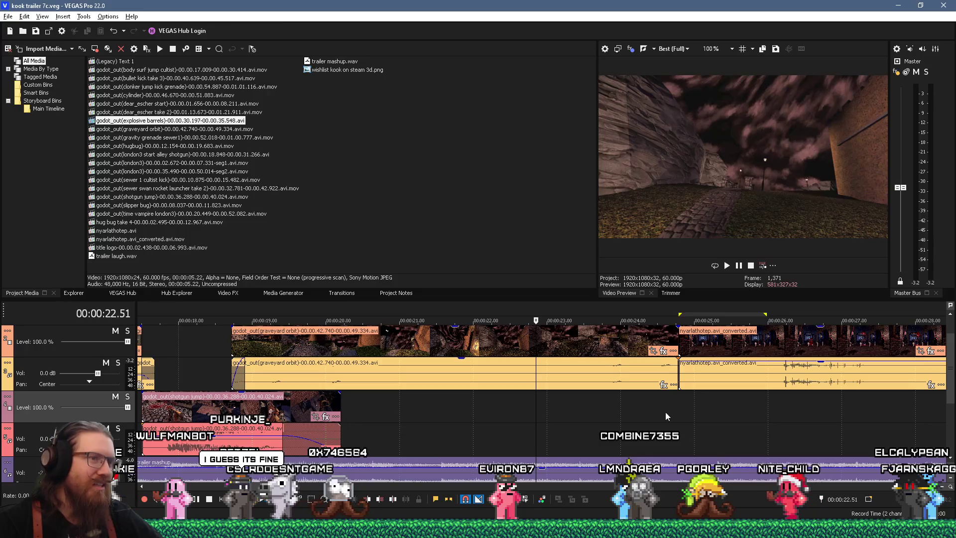
left_click(676, 409)
scroll(638, 406, "down", 4)
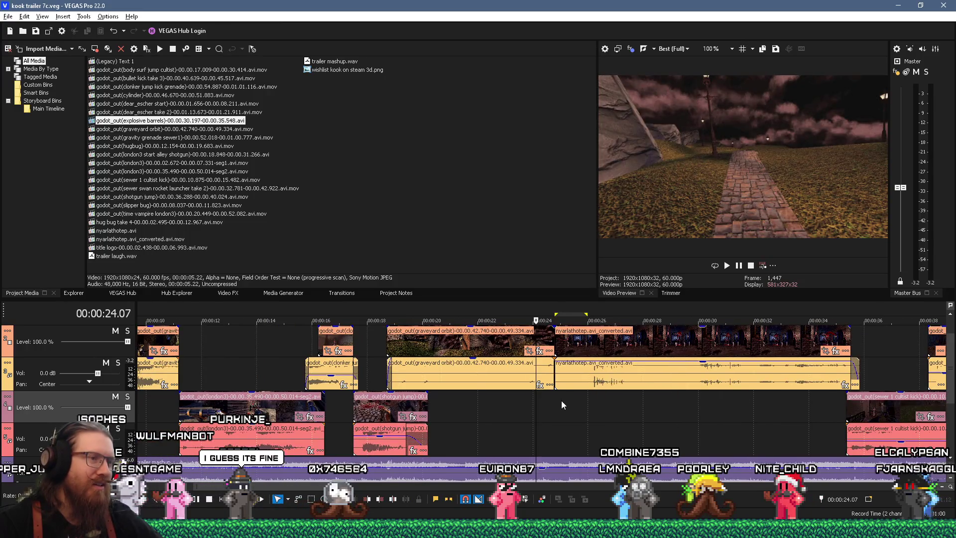
left_click(561, 404)
key("space")
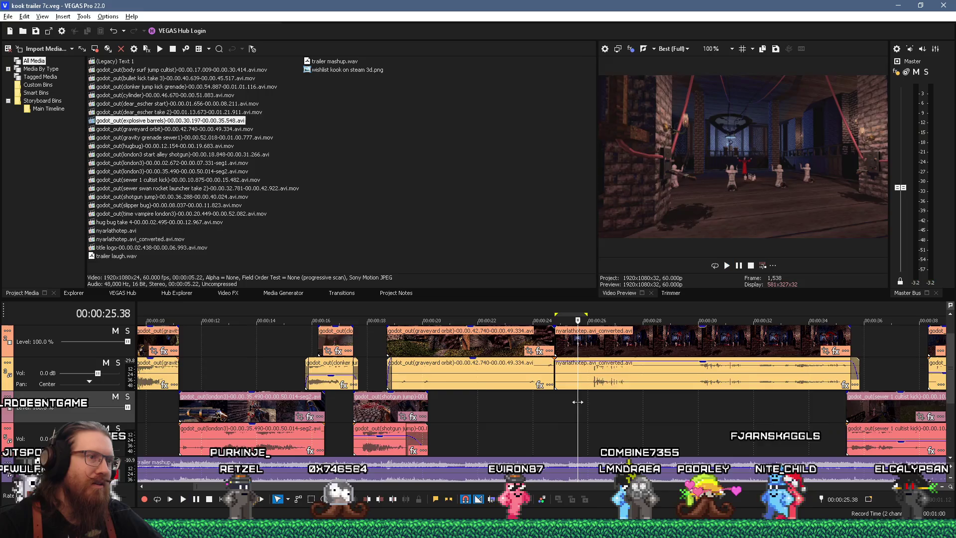
scroll(577, 402, "up", 5)
left_click(566, 375)
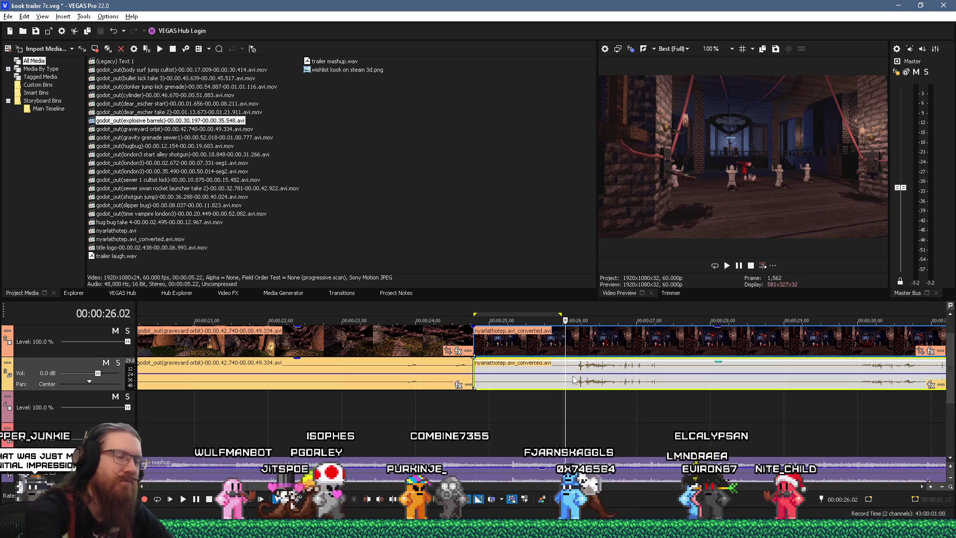
Step: Select 24.5–26 s of the nyarlathotep audio, select the clip, and play back to hear the change
left_click(573, 404)
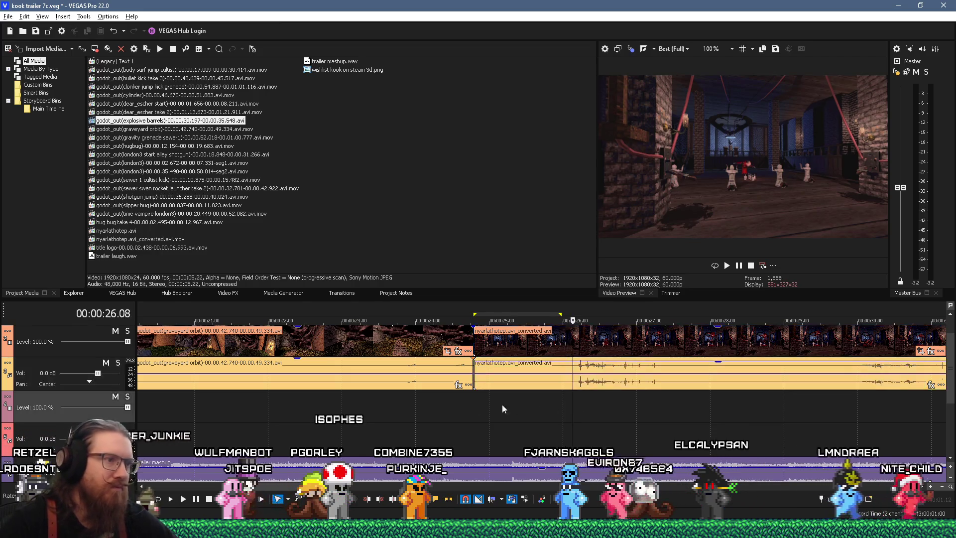
left_click(480, 404, "shift")
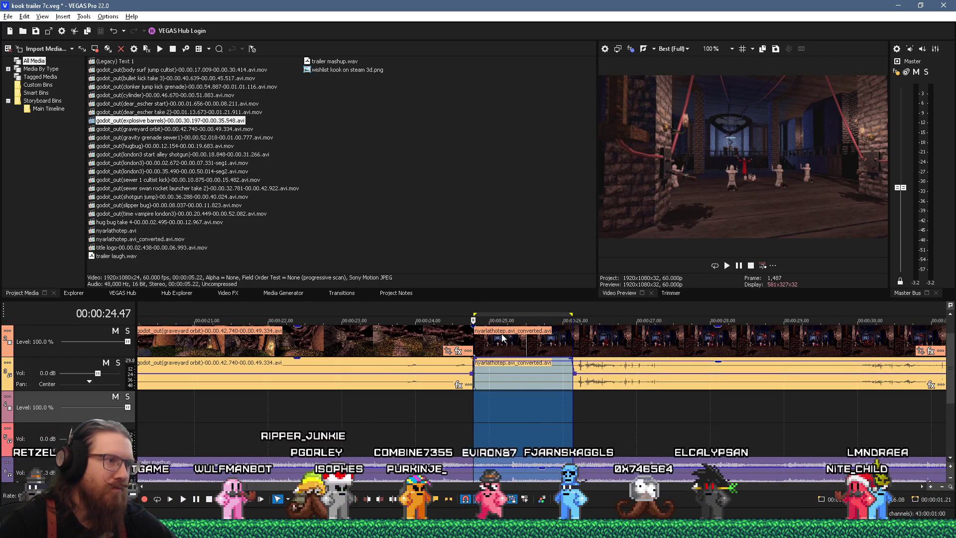
left_click(474, 404)
key("space")
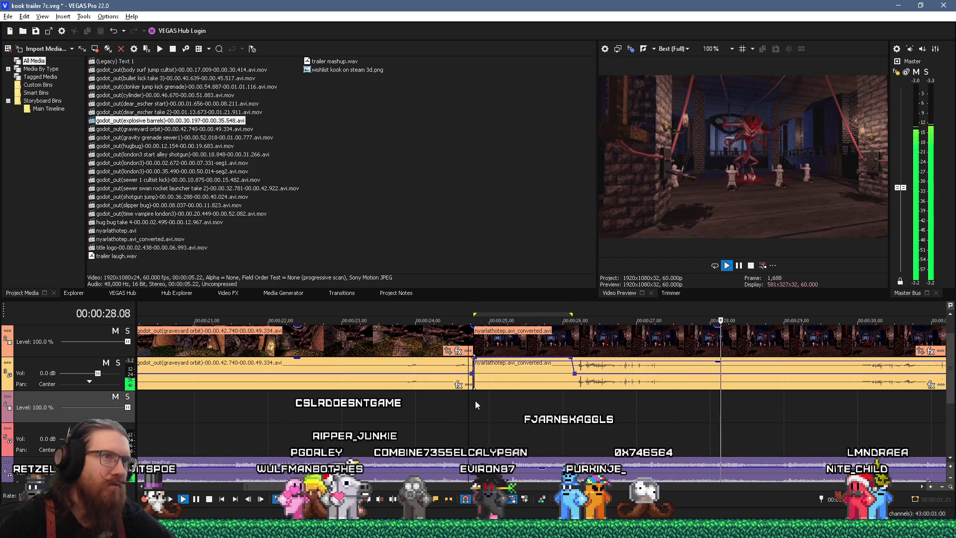
key("grave")
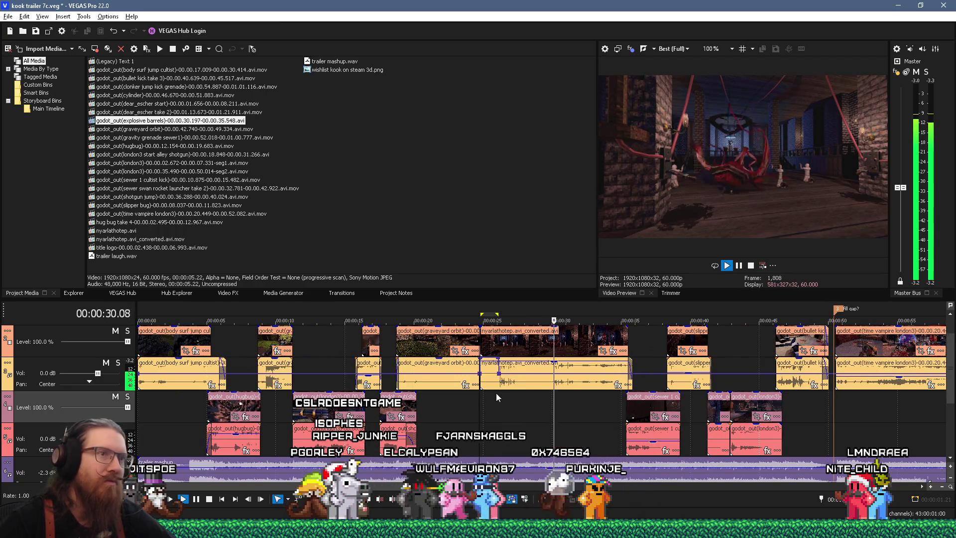
left_click(554, 366)
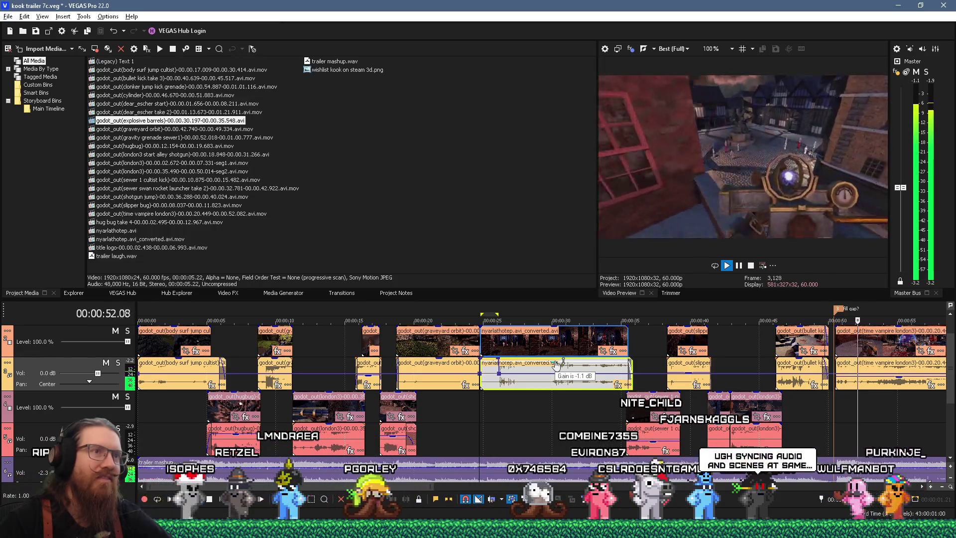
key("space")
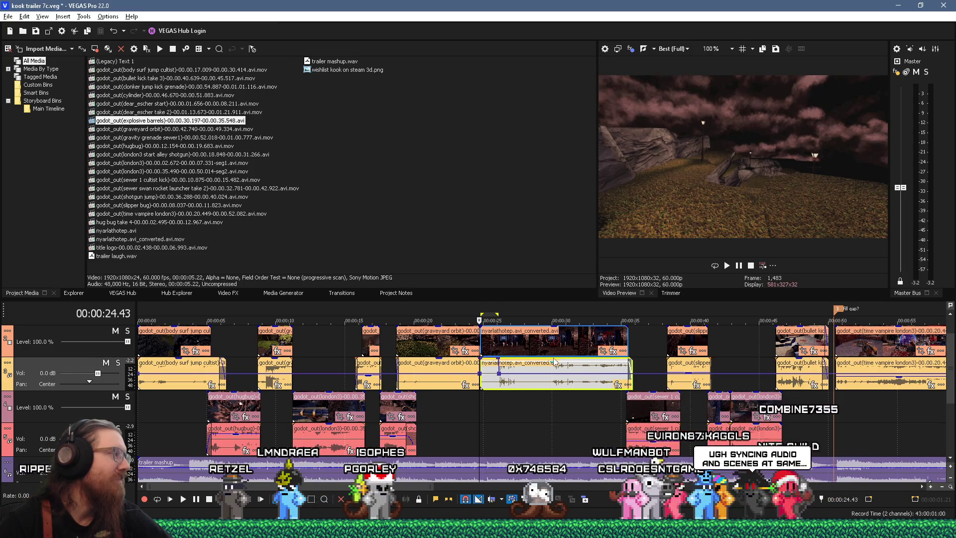
scroll(569, 382, "down", 3)
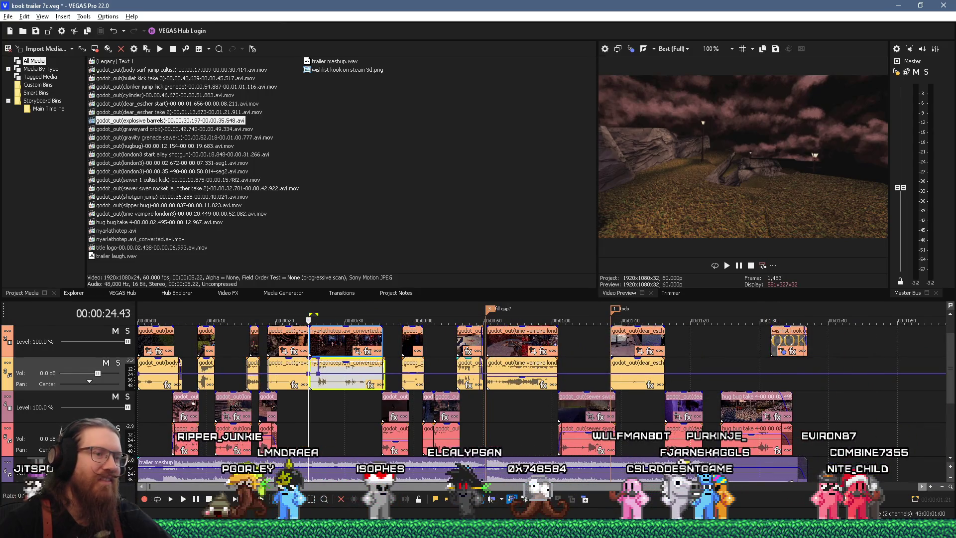
Step: Lower the trailer mashup music gain to about -3.4 dB, save the project, and return to the start
left_click_drag(695, 488, 642, 489)
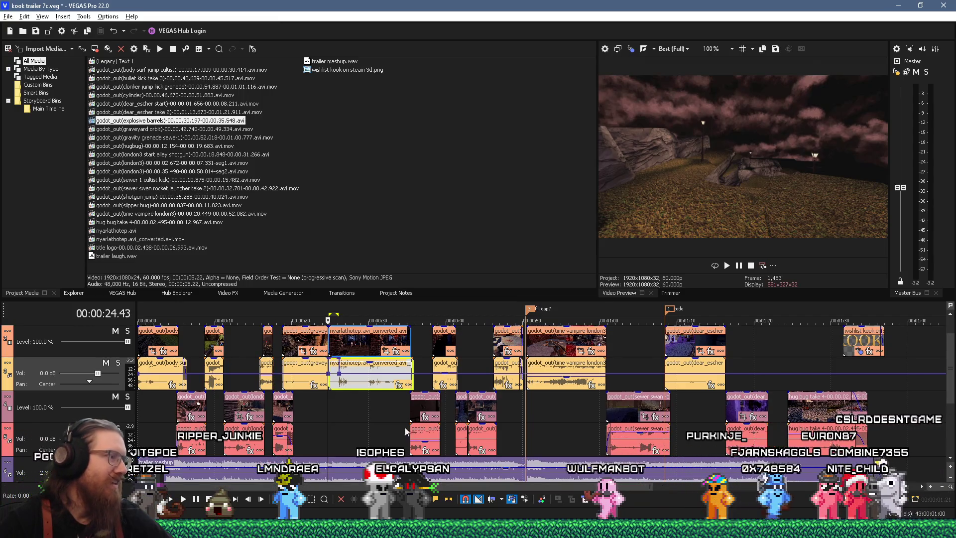
left_click(40, 30)
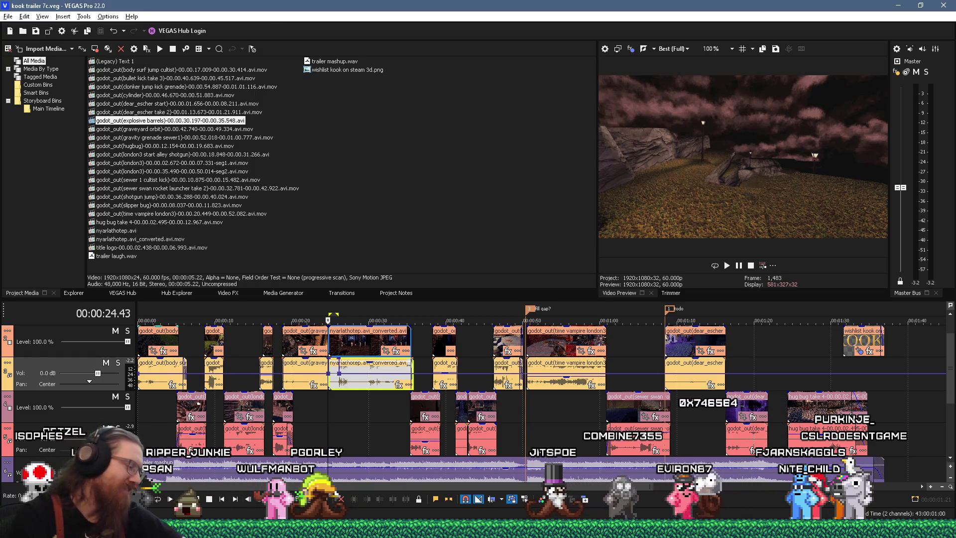
key("Home")
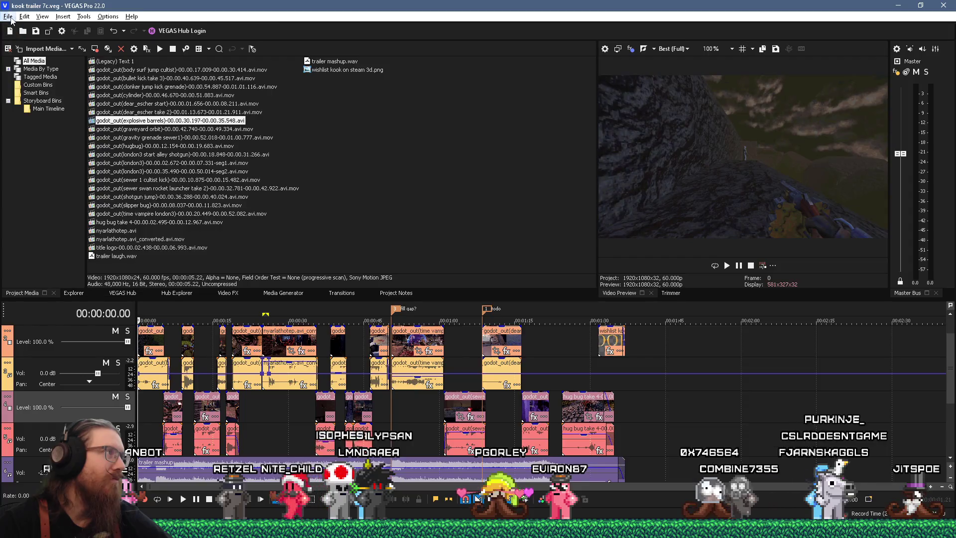
Step: Render kook trailer 7c.mp4 with the MAGIX AVC/AAC MP4 1080p 60 fps NVENC template, then close the finished dialog
left_click(8, 16)
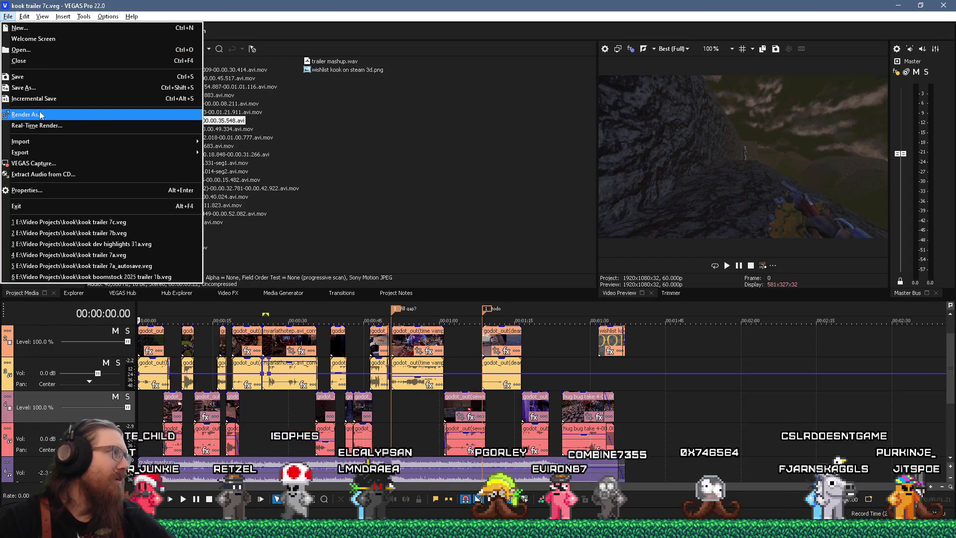
left_click(30, 114)
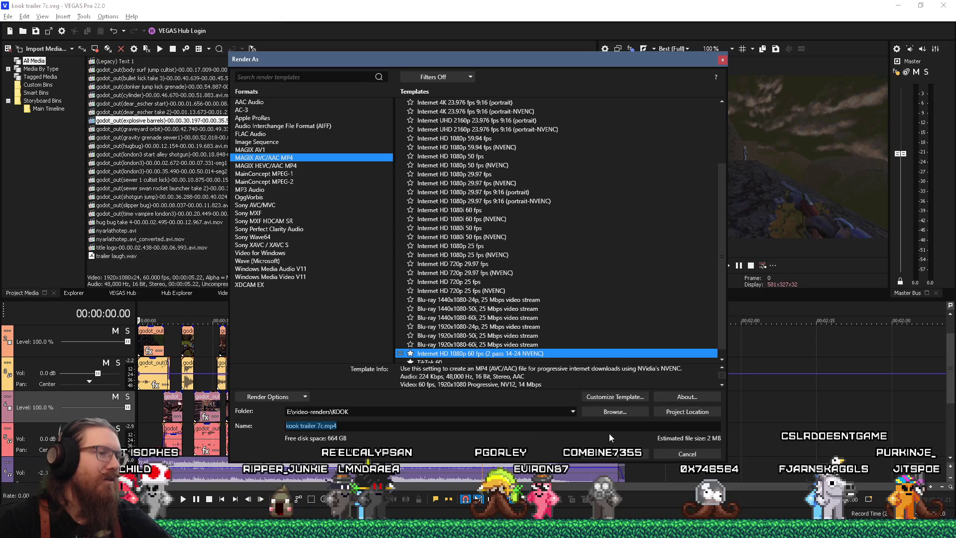
left_click(627, 457)
left_click(496, 277)
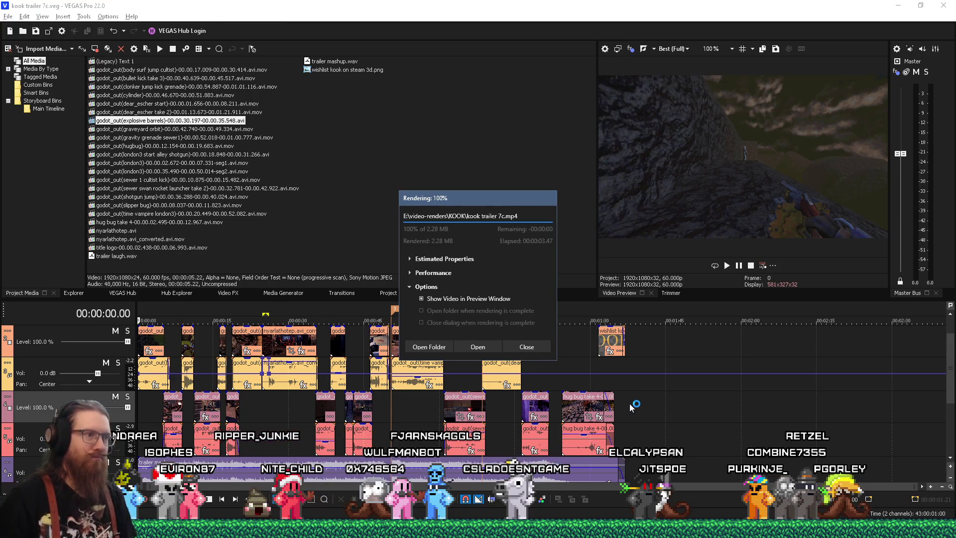
left_click_drag(476, 206, 631, 207)
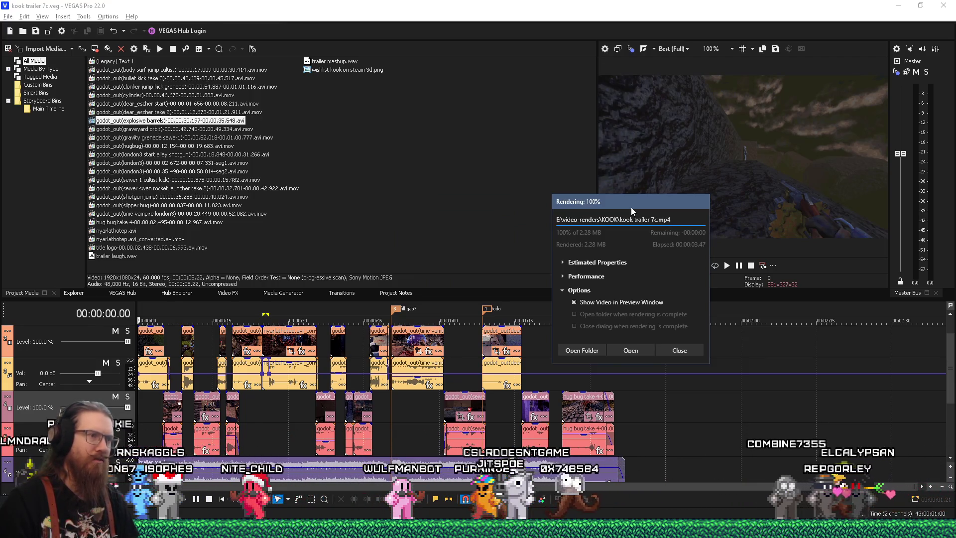
left_click(699, 354)
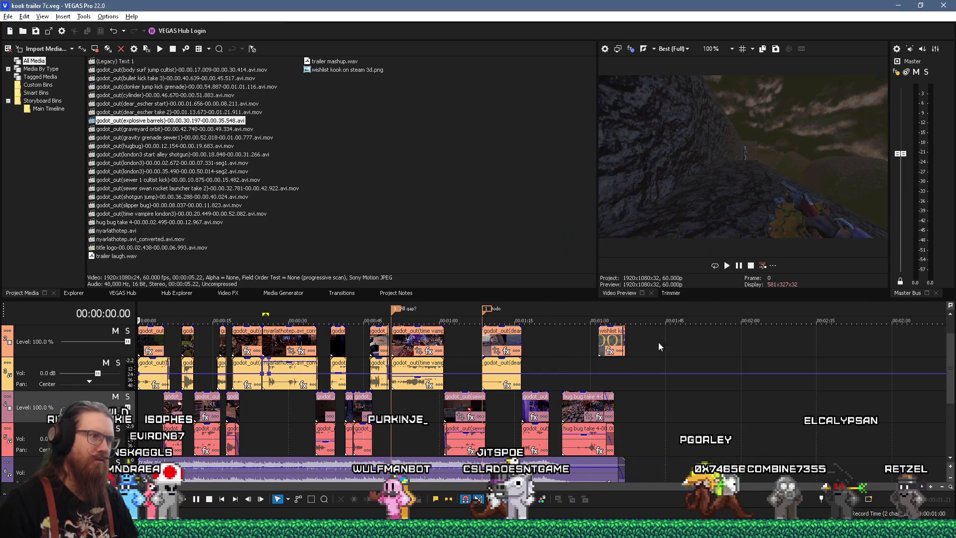
Step: Re-render with the 1080p 60 fps NVENC MP4 template, overwriting kook trailer 7c.mp4, then open its folder
left_click(8, 16)
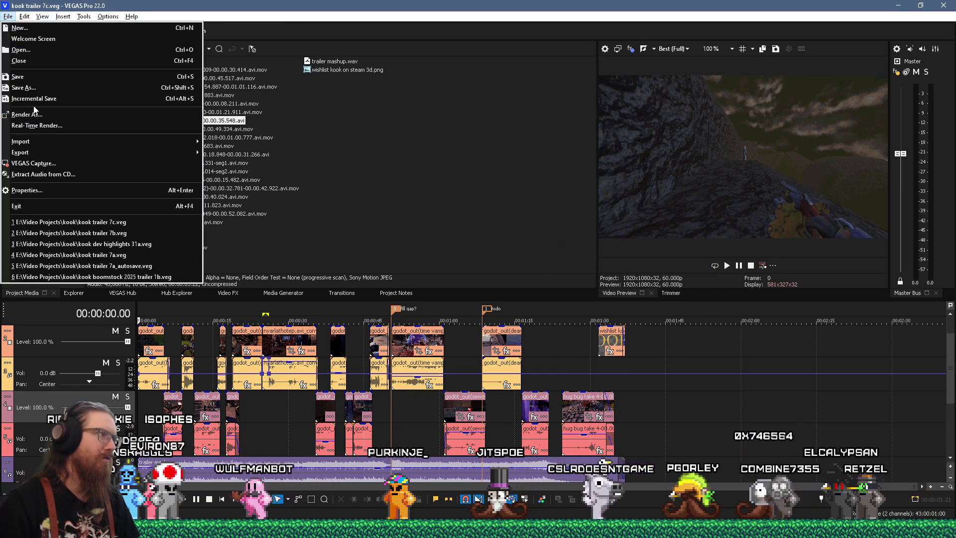
left_click(27, 114)
left_click(260, 399)
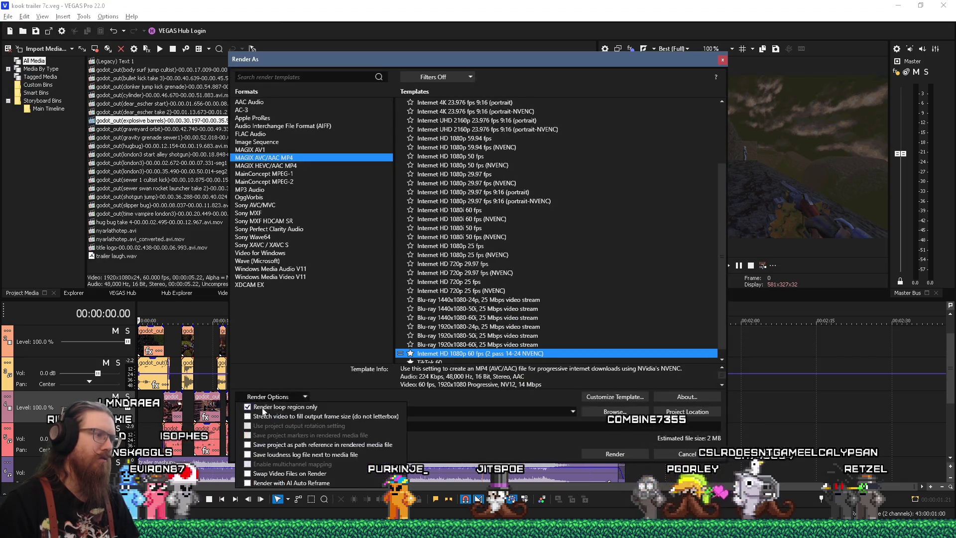
left_click(321, 392)
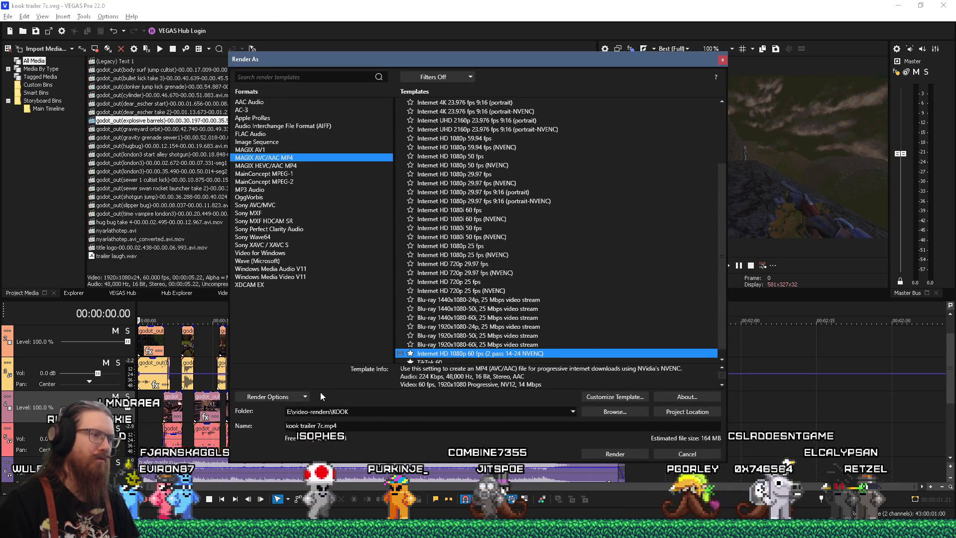
left_click(637, 454)
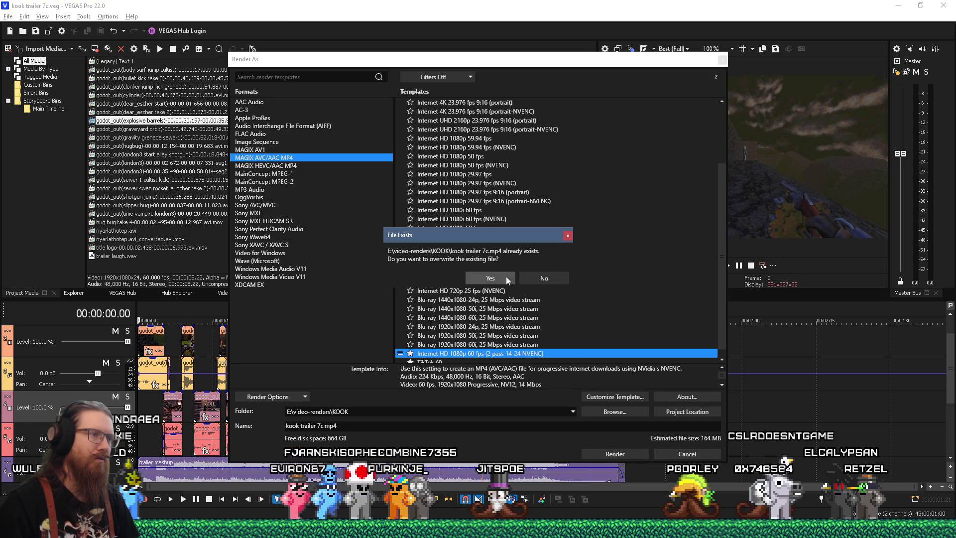
left_click(505, 276)
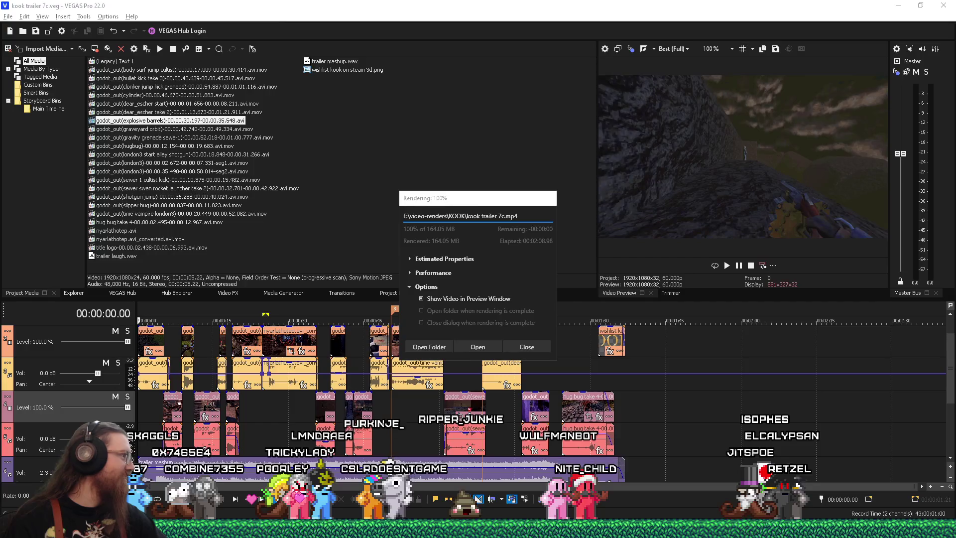
left_click(439, 349)
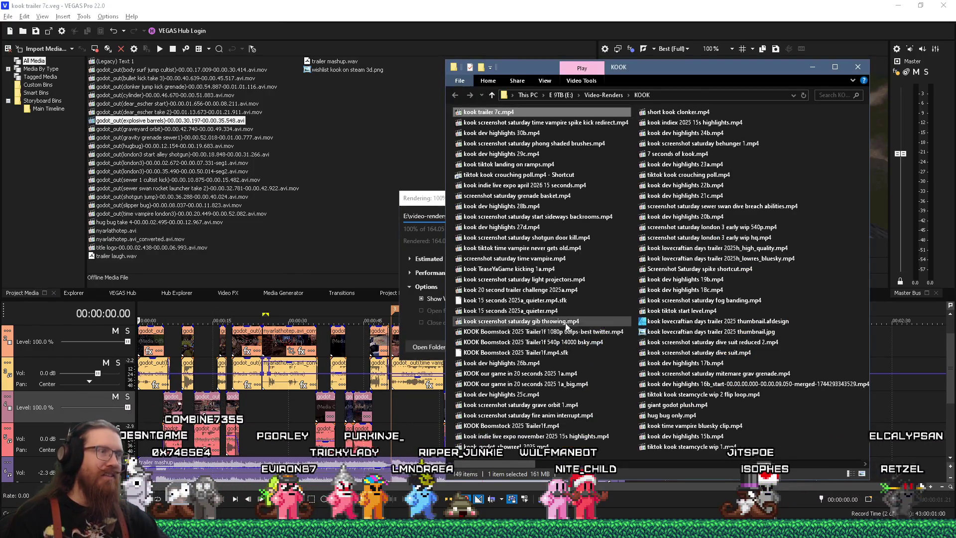
Step: Watch kook trailer 7c.mp4 in Media Player Classic through its end card, then close the player
double_click(504, 113)
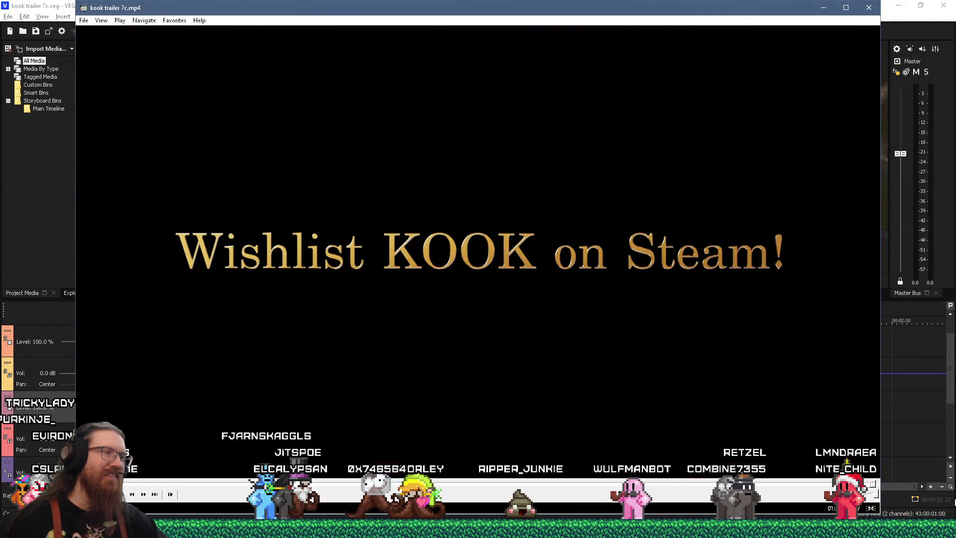
left_click(869, 7)
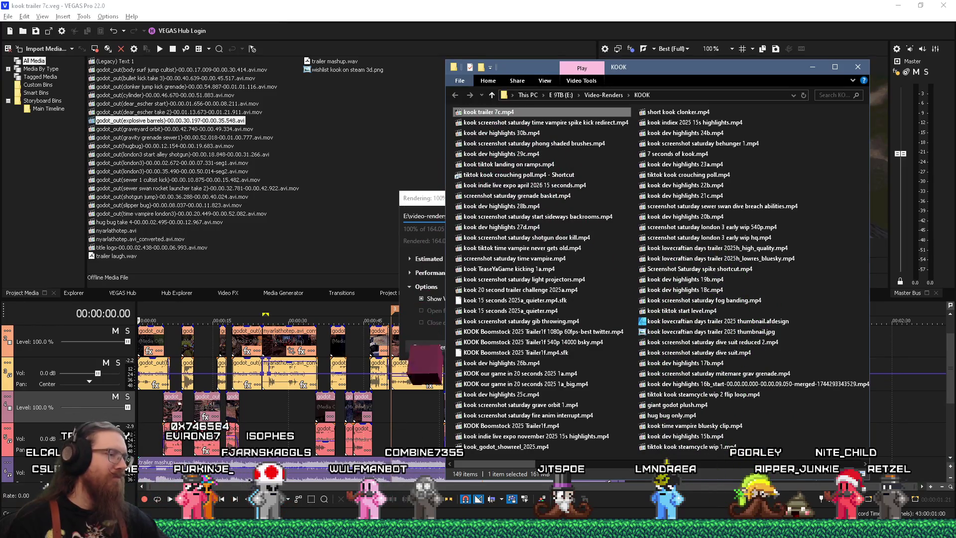
Step: Bring VEGAS Pro's finished kook trailer 7c.mp4 render dialog back in front of Explorer
mouse_move(429, 527)
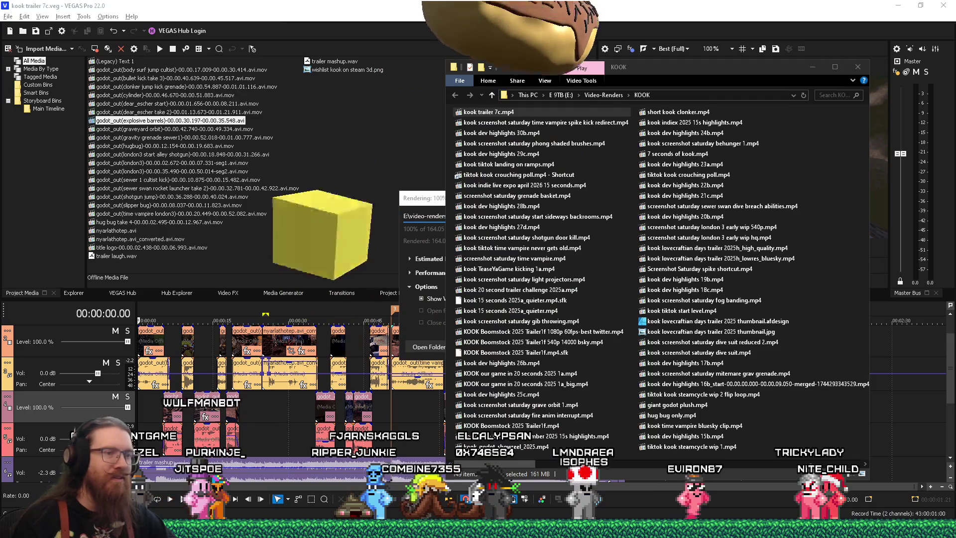
left_click(336, 250)
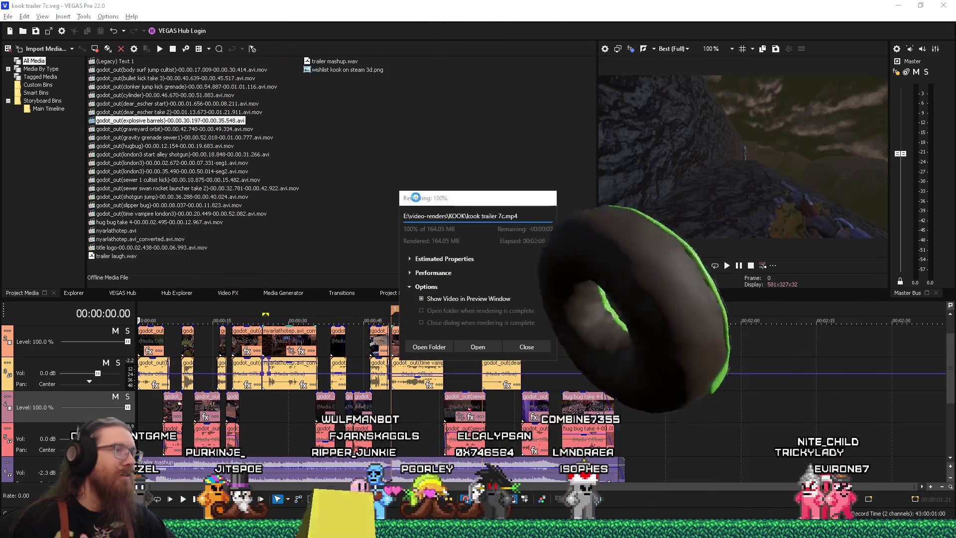
Step: Close the Rendering 100% dialog and exit VEGAS Pro
left_click(517, 351)
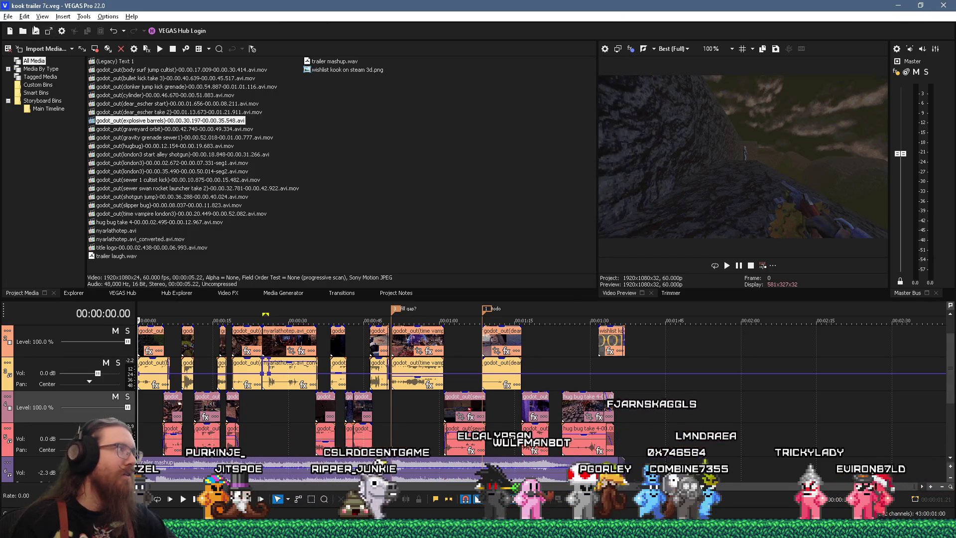
left_click(898, 5)
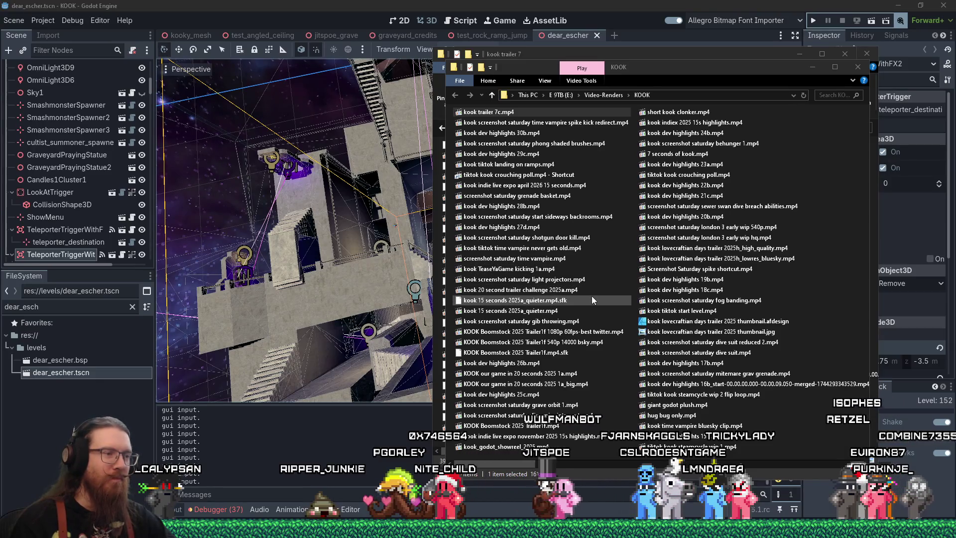
Step: Switch to DaVinci Resolve's KOOK Boomstock 2025 Trailer1f project with Alt+Tab
key("alt+Tab")
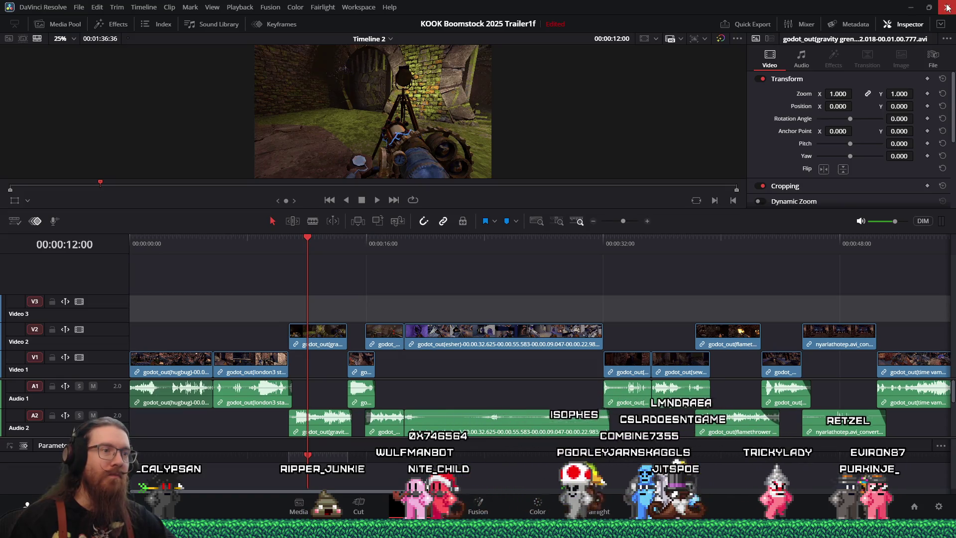
Step: Scrub Timeline 2 through about 0:31, 0:44, 0:57, 1:05, 1:11 and 1:16 to the KOOK title at 1:21
left_click_drag(492, 241, 660, 249)
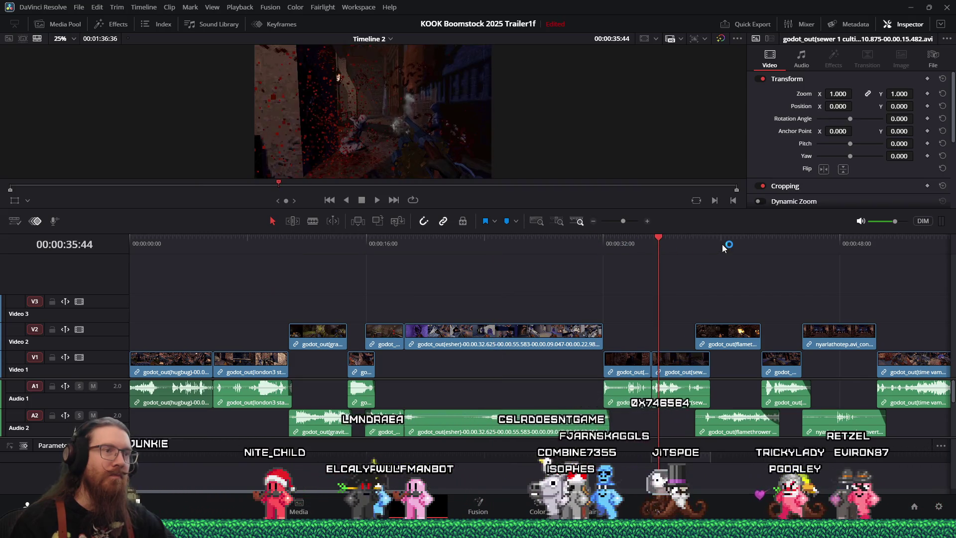
mouse_move(724, 247)
left_mouse_down()
mouse_move(790, 241)
mouse_move(783, 235)
mouse_move(828, 240)
left_mouse_up()
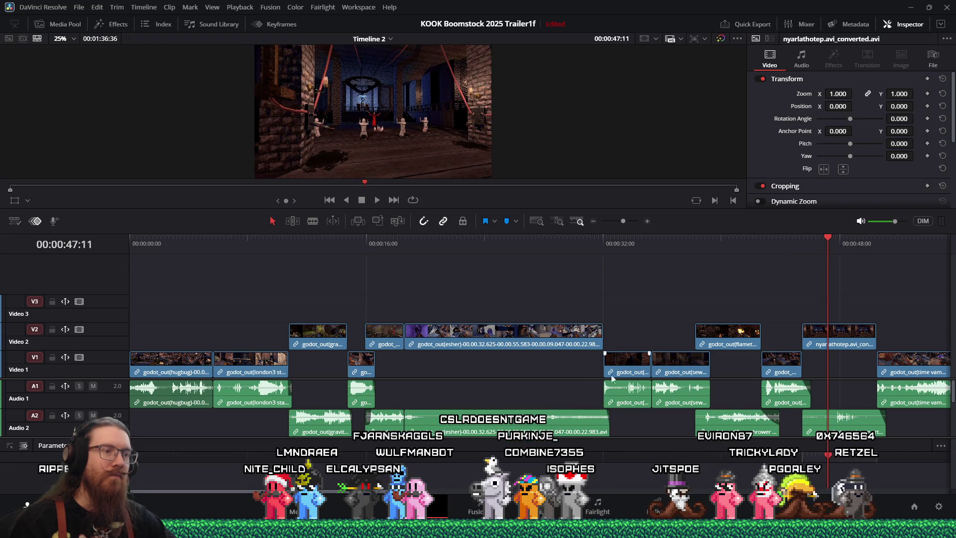
scroll(525, 273, "right", 5)
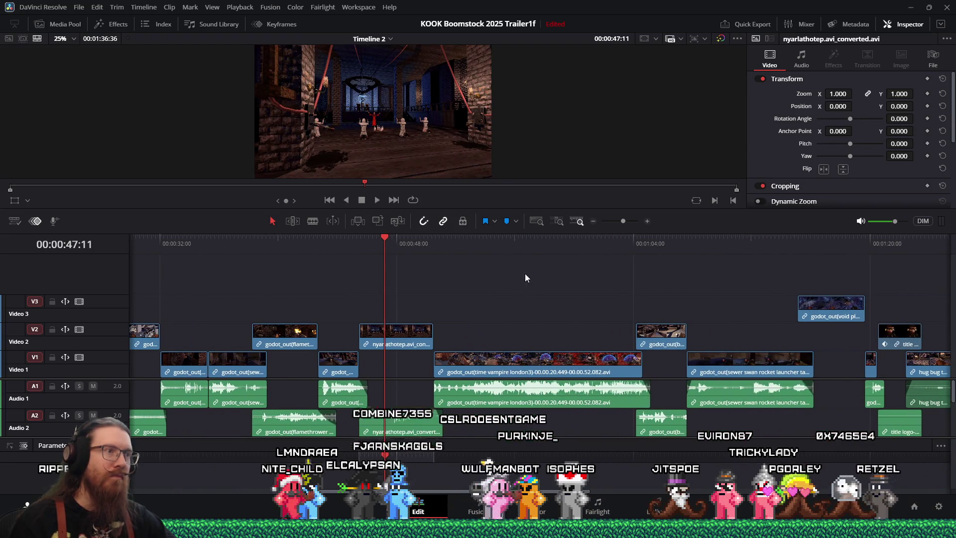
left_click(537, 238)
left_click(654, 240)
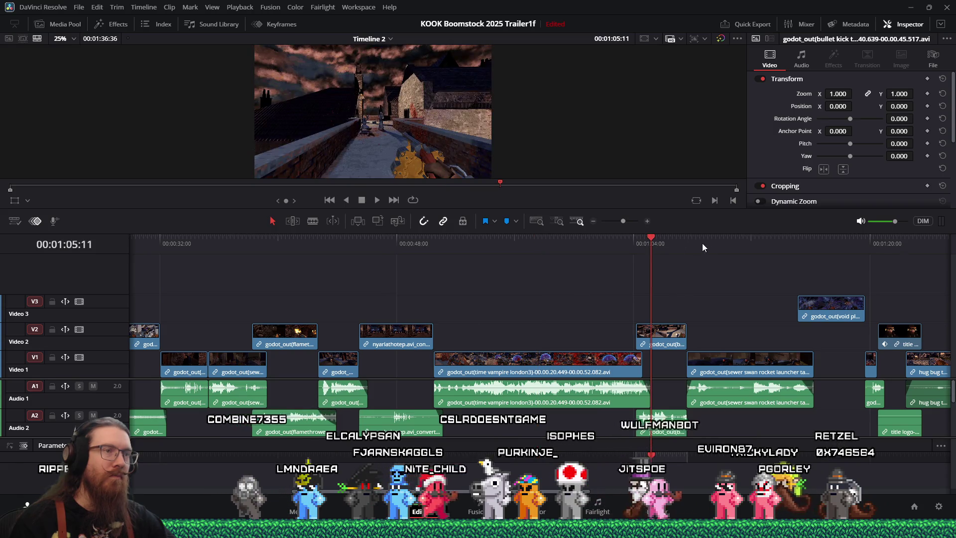
left_click(740, 237)
left_click(821, 242)
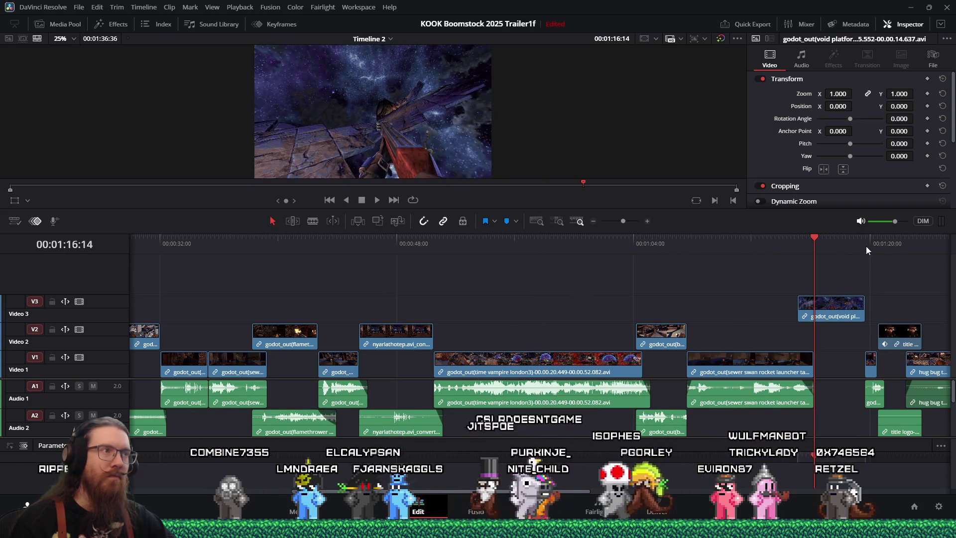
left_click(886, 243)
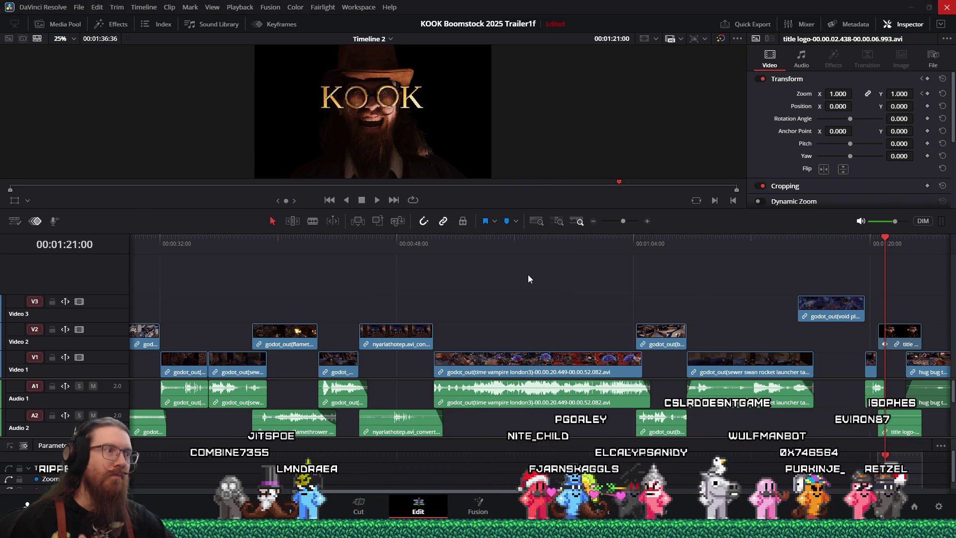
key("alt+Tab")
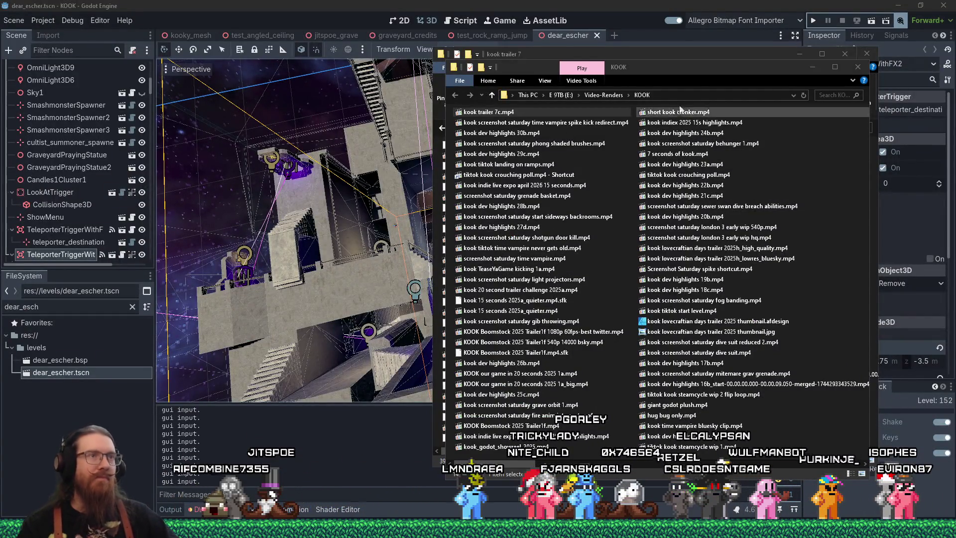
Step: Move the front Video-Renders\KOOK window aside and bring the second KOOK window forward
left_click_drag(694, 67, 750, 103)
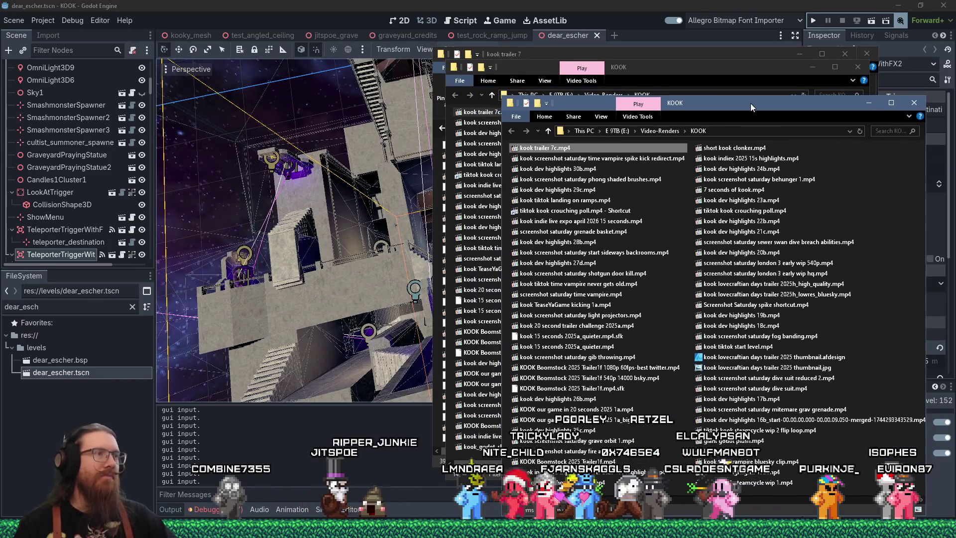
mouse_move(718, 66)
left_mouse_down()
mouse_move(771, 152)
mouse_move(804, 163)
mouse_move(726, 60)
left_mouse_up()
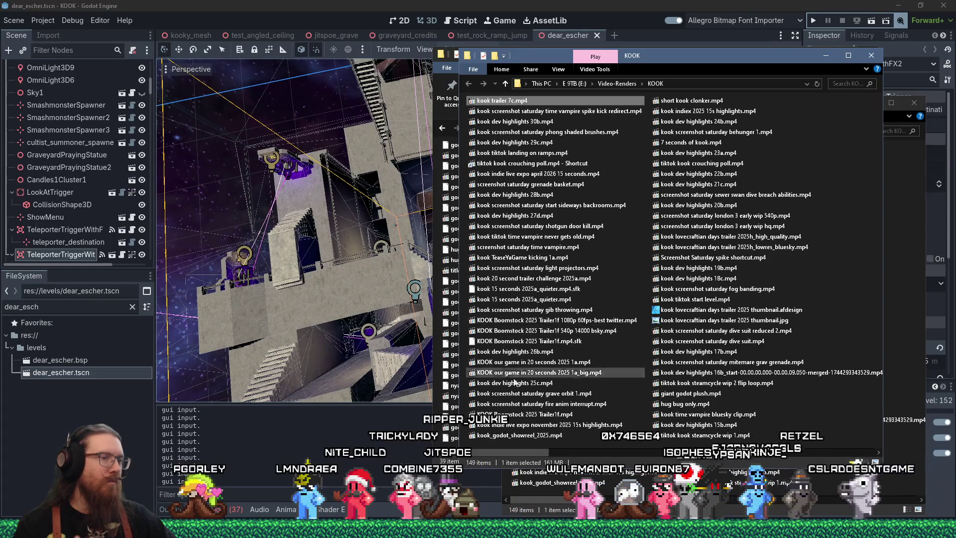
left_click(428, 529)
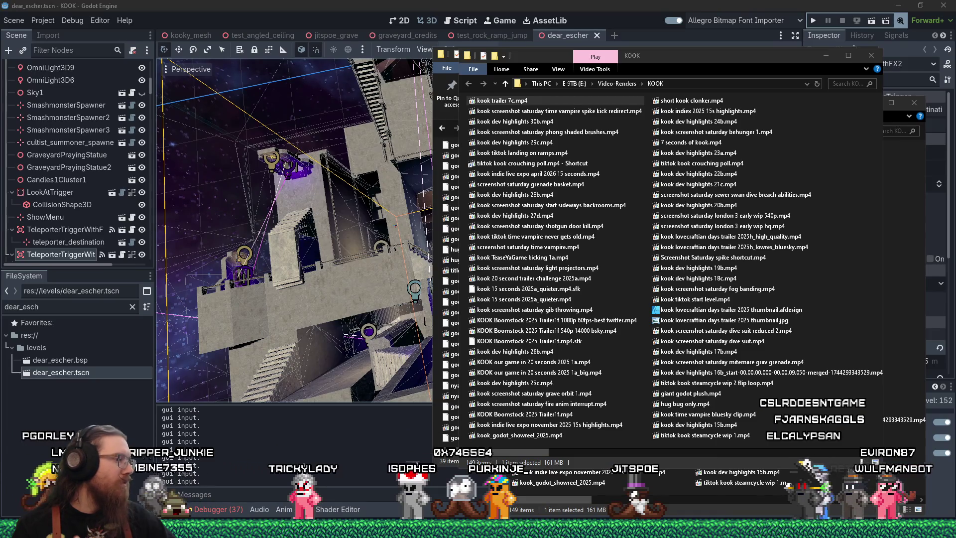
Step: Show the taskbar's open-window previews above the Video-Renders\KOOK folder
mouse_move(478, 527)
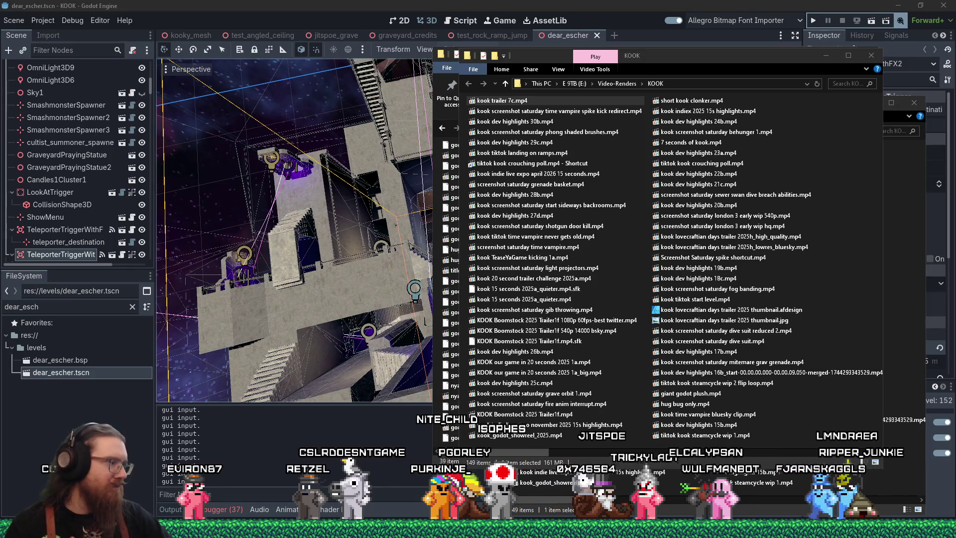
mouse_move(498, 529)
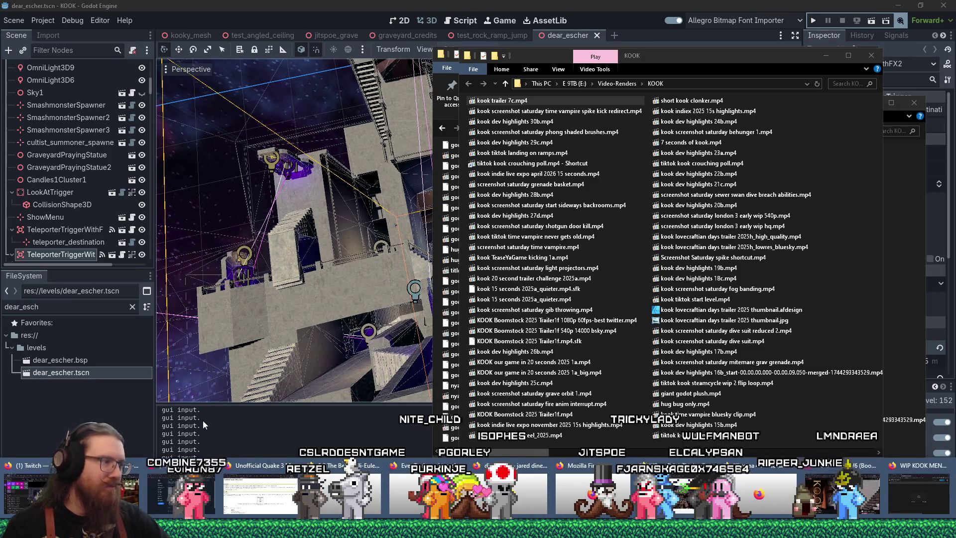